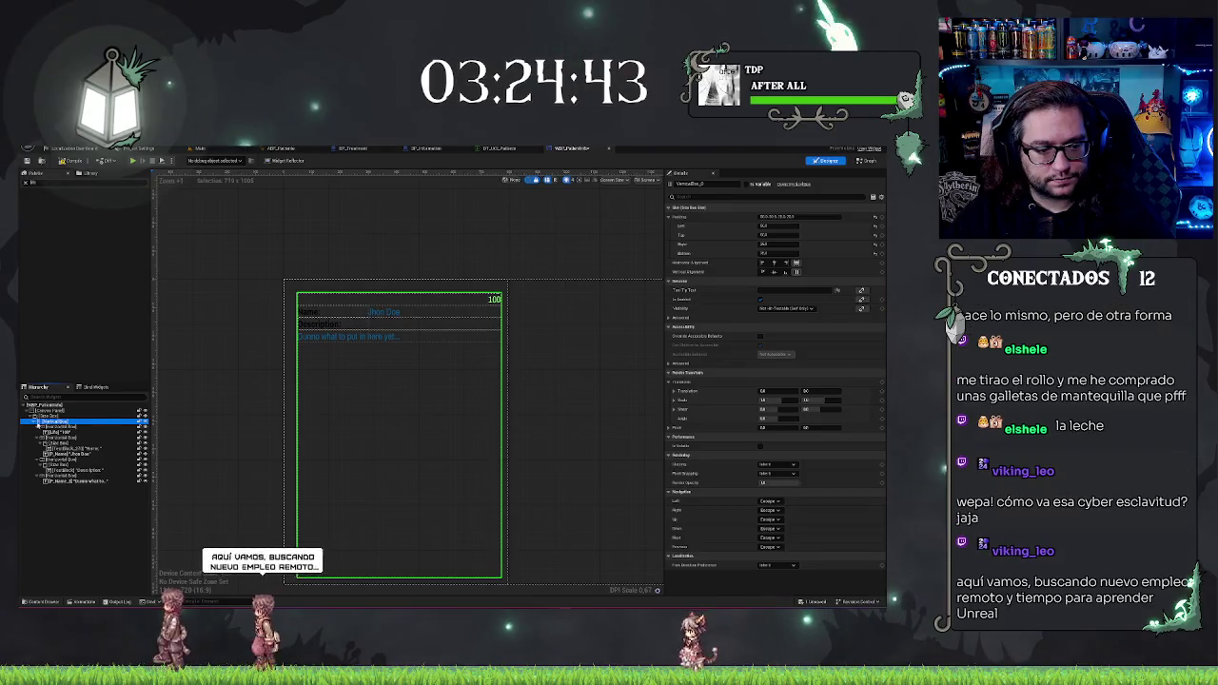
Step: Collapse the VerticalBox in the Hierarchy, deselect it, and clear the Palette search
left_click(35, 422)
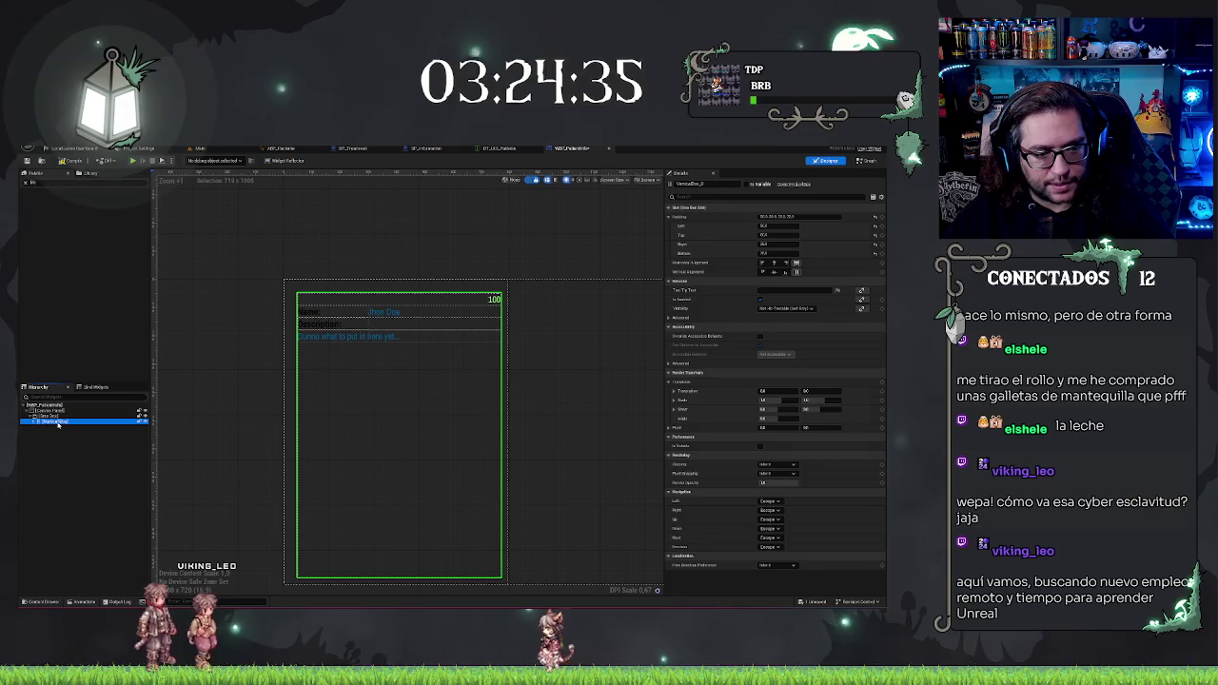
left_click(34, 421)
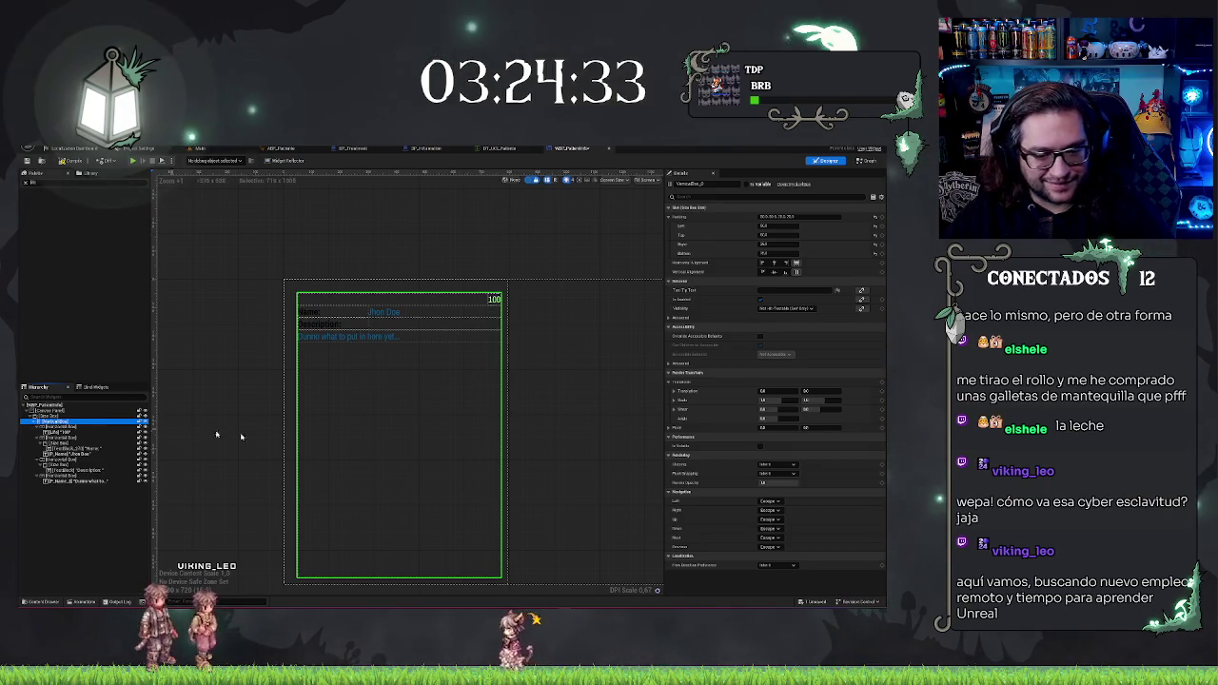
scroll(451, 467, "up", 2)
left_click(36, 422)
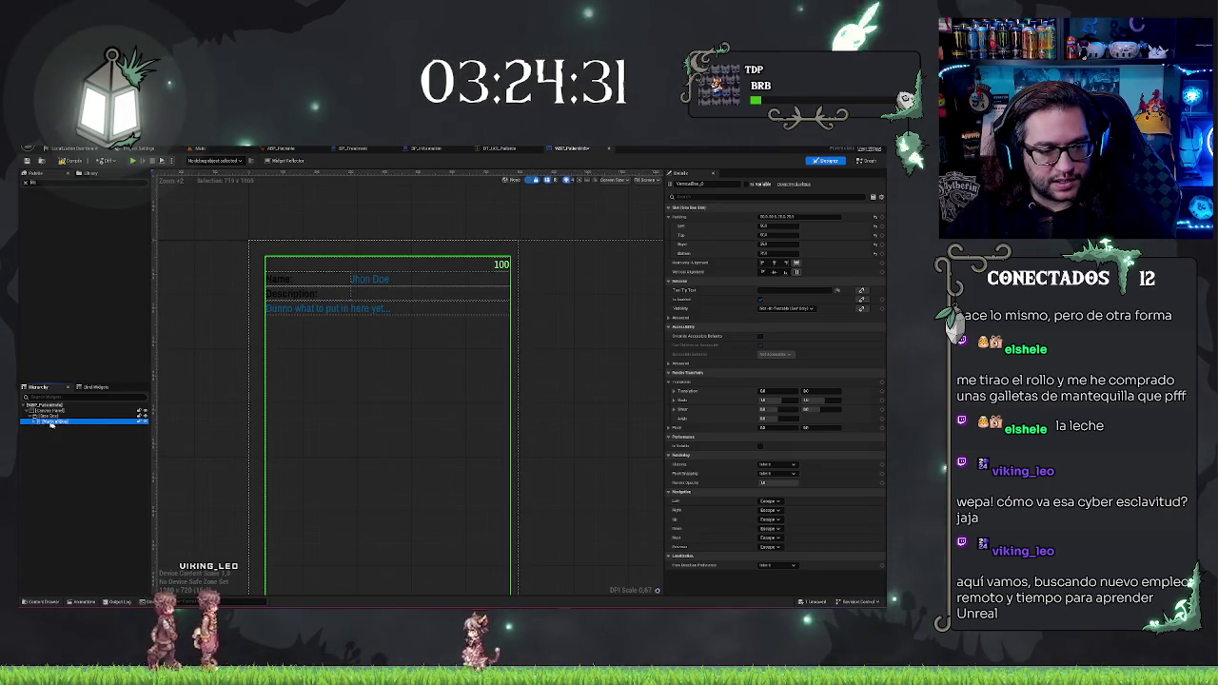
right_click(54, 424)
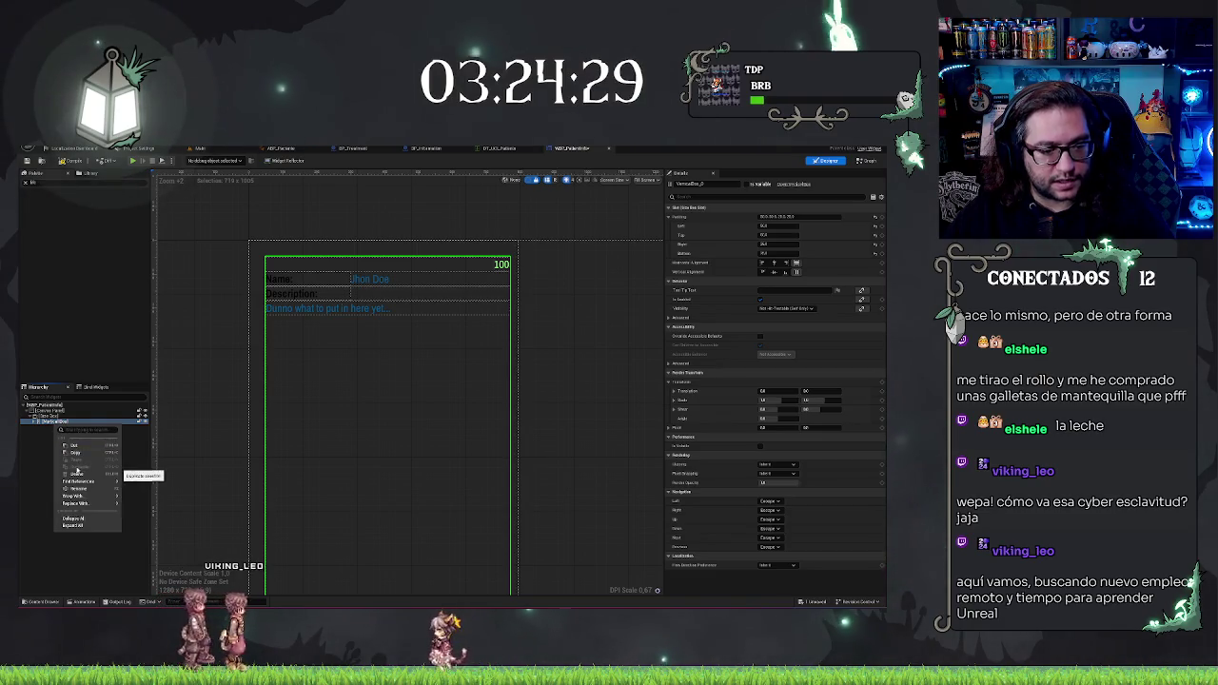
key("Escape")
left_click(34, 422)
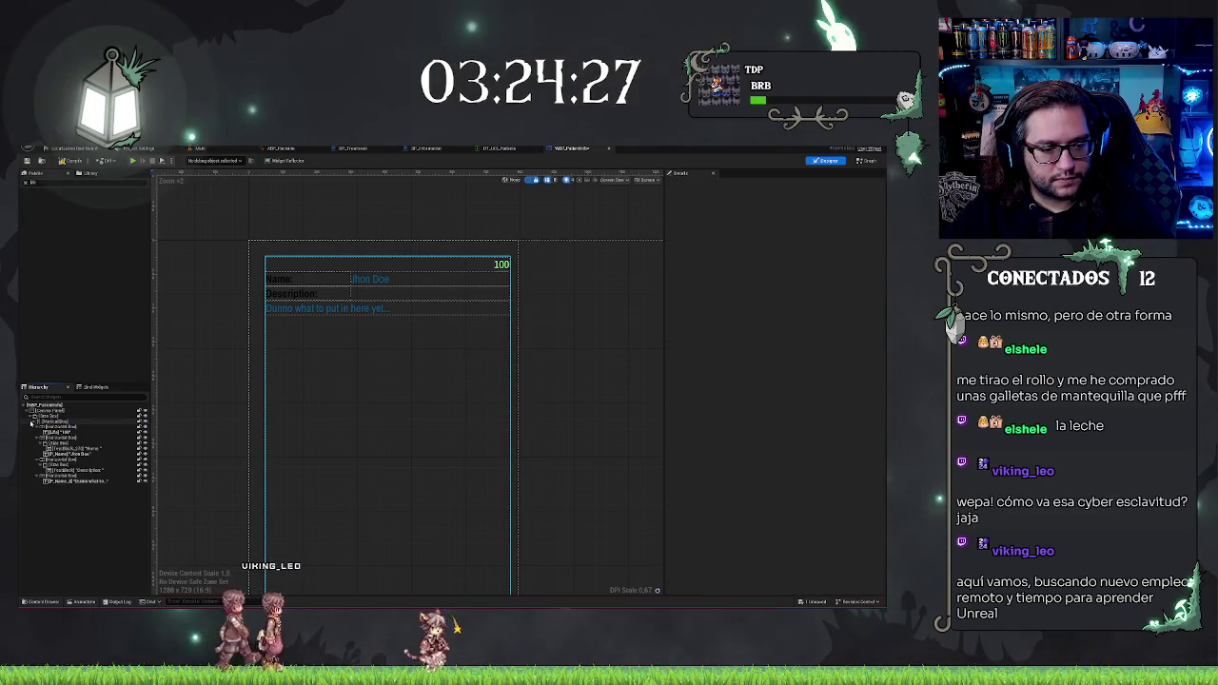
left_click(35, 422)
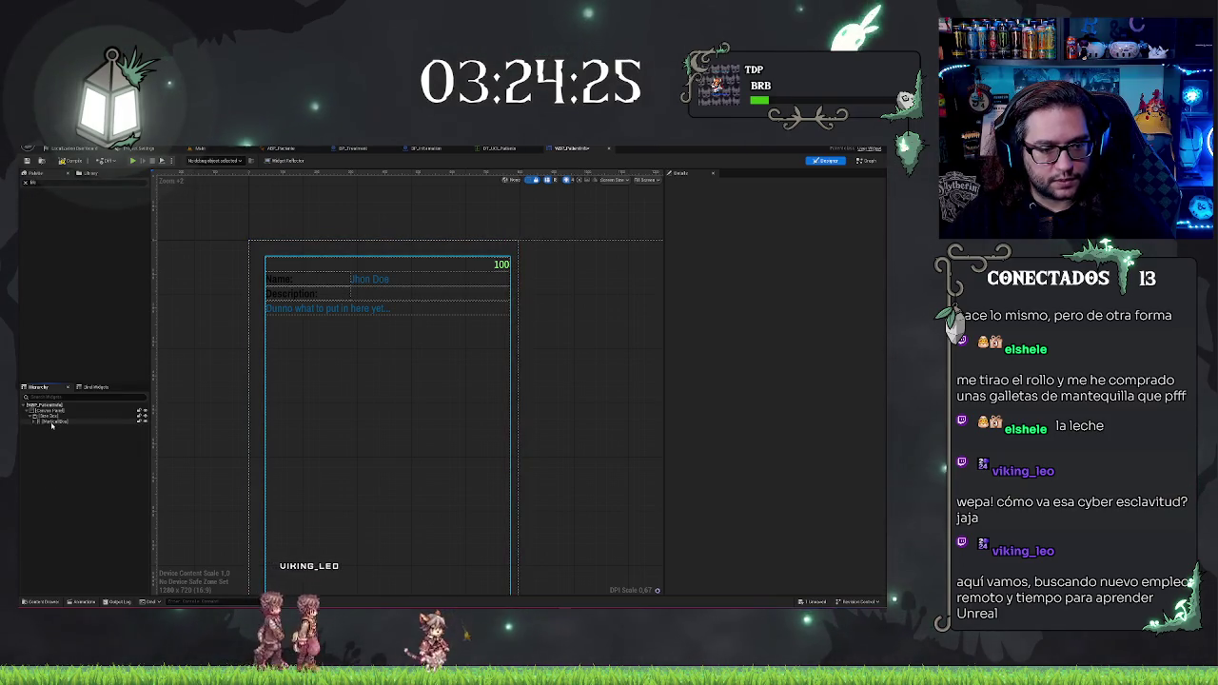
key("Escape")
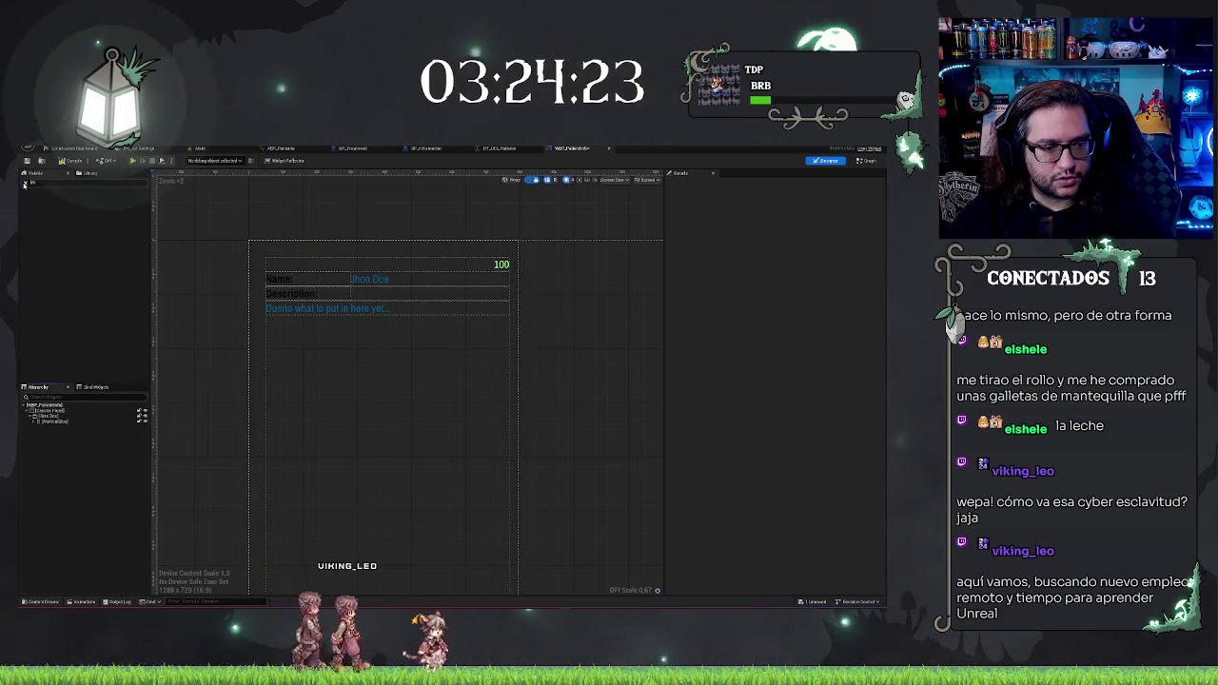
left_click(24, 183)
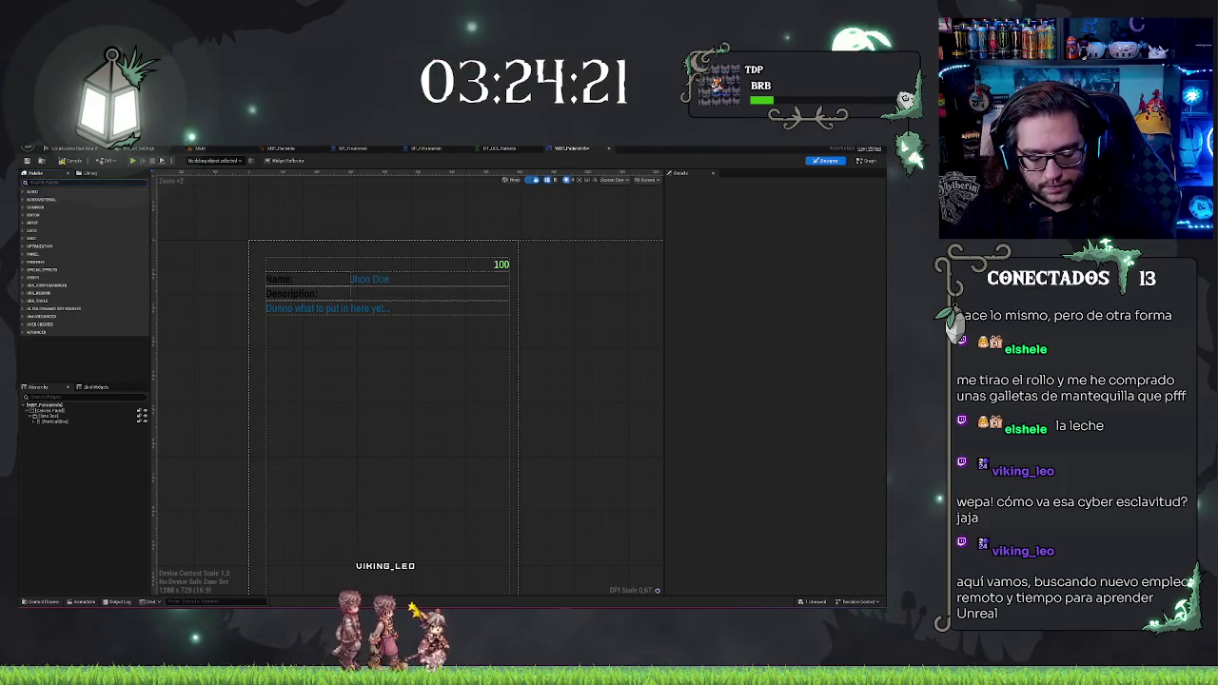
Step: Find 'vert' in the Palette and drag a Vertical Box into the layout
type("vert")
mouse_move(48, 199)
left_mouse_down()
mouse_move(71, 327)
mouse_move(51, 419)
left_mouse_up()
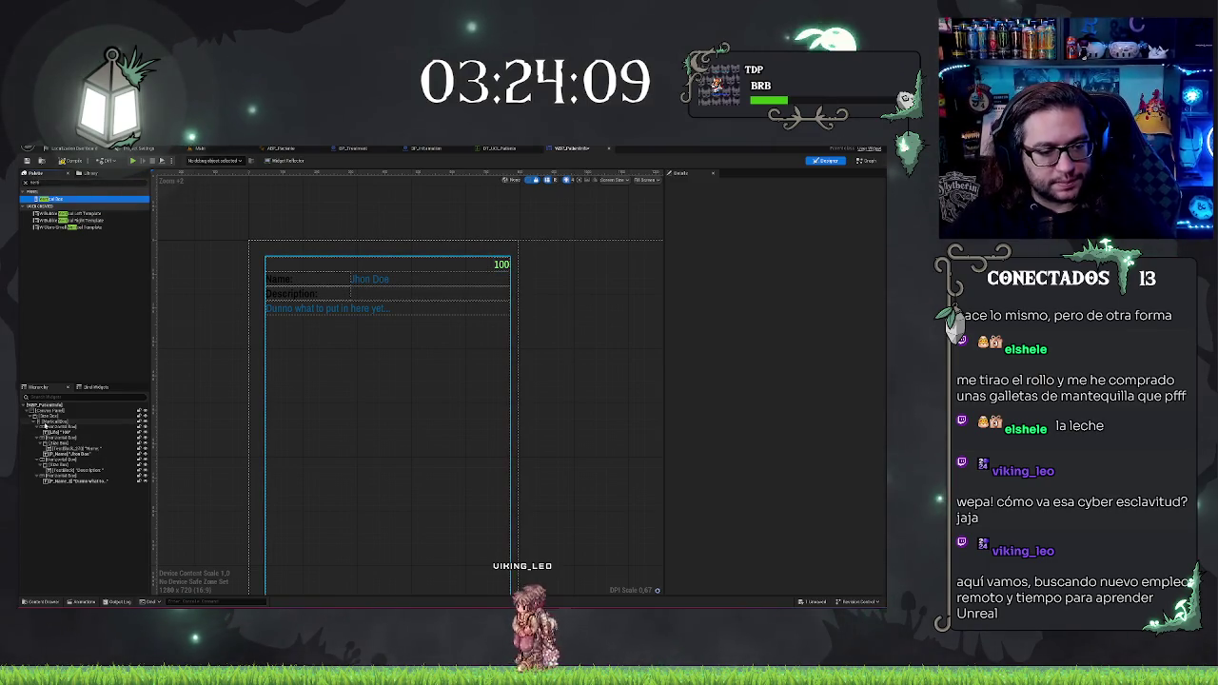
left_click(33, 422)
Step: Duplicate the Size Box holding the patient layout, then reselect the original
left_click(36, 416)
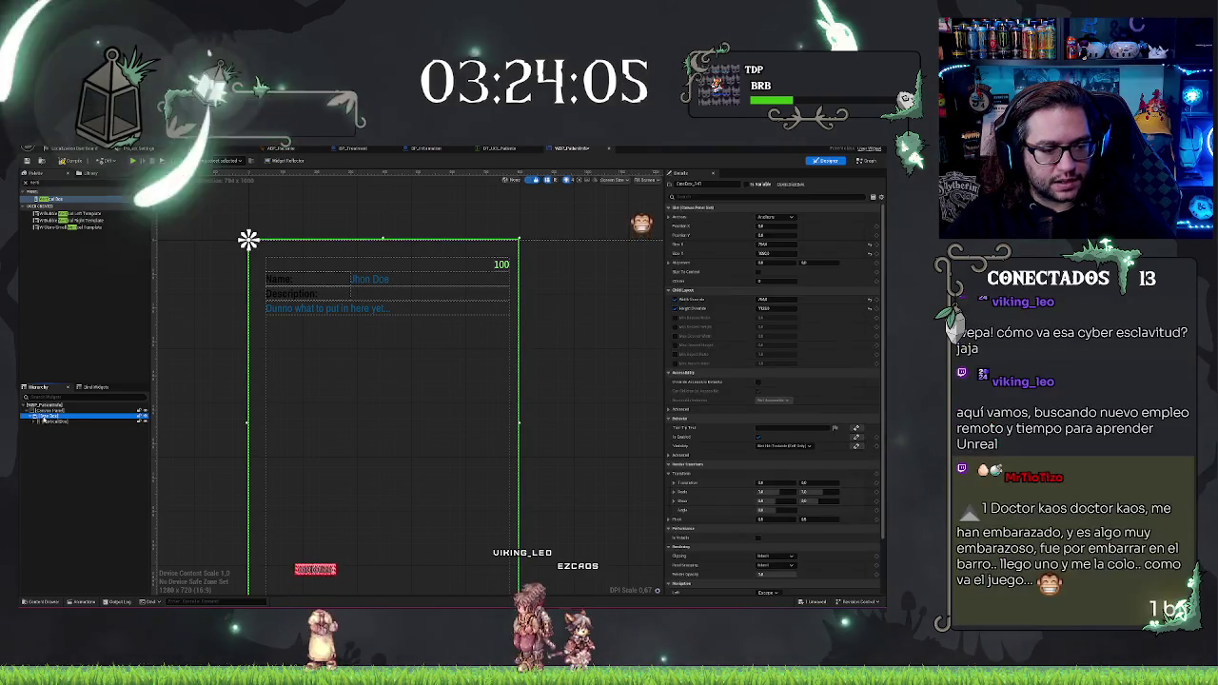
right_click(38, 416)
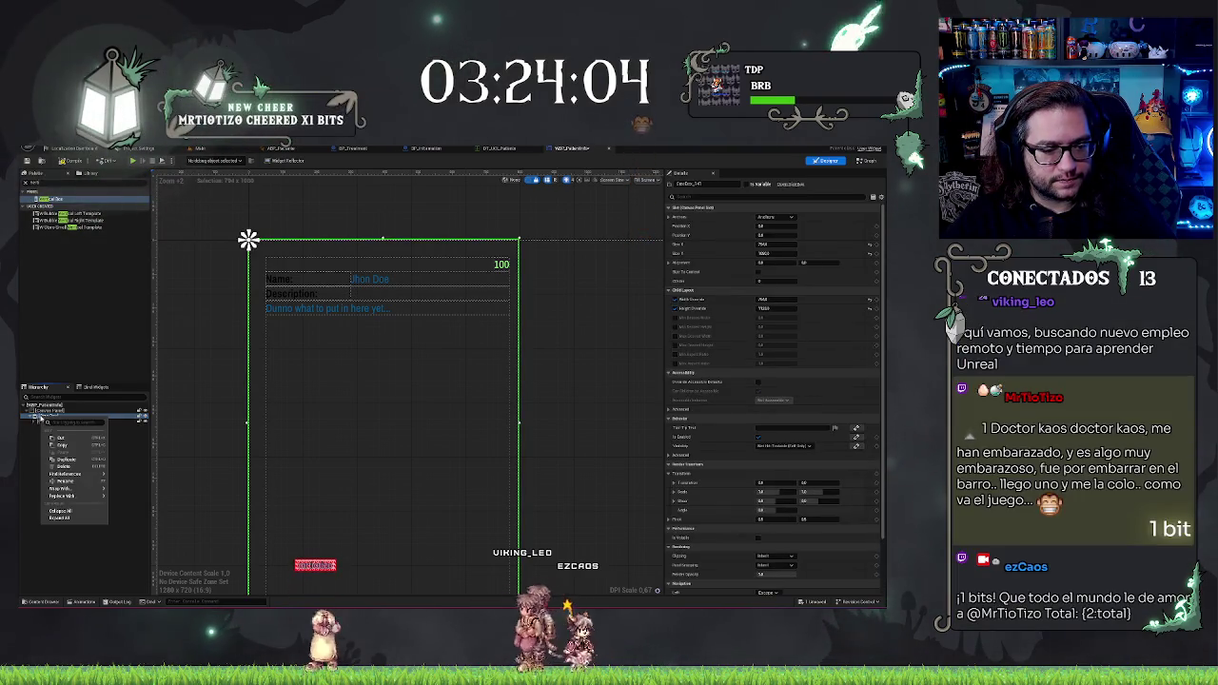
left_click(66, 459)
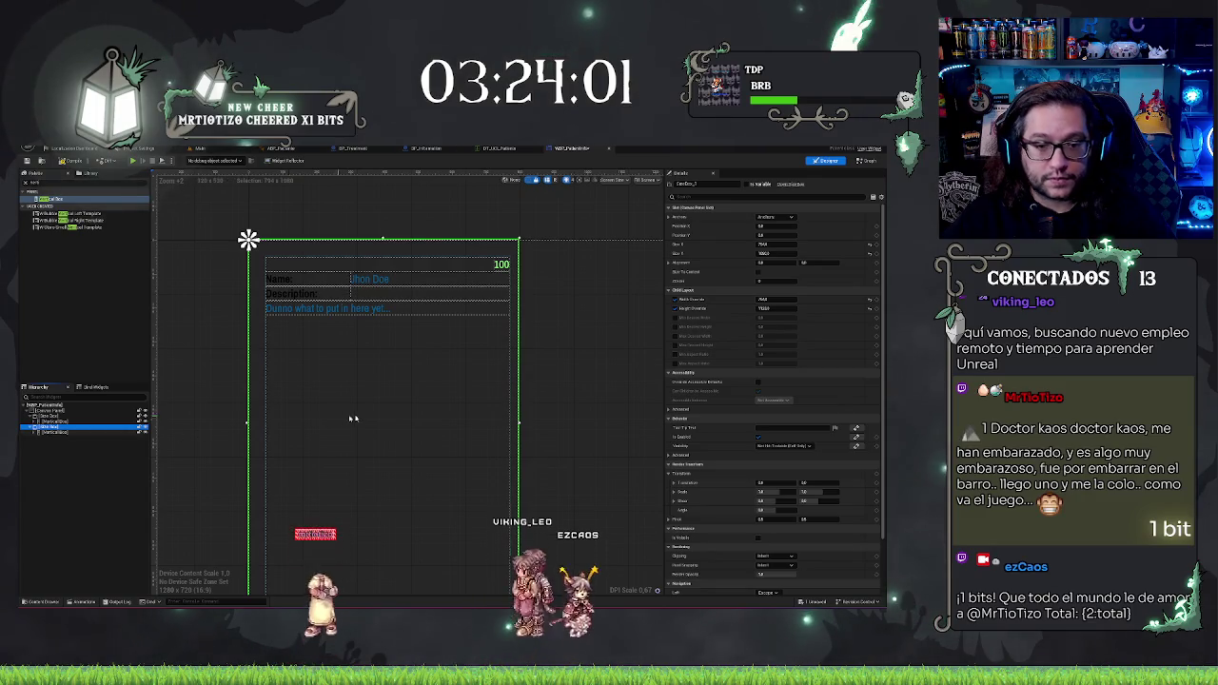
scroll(351, 419, "down", 2)
left_click(43, 416)
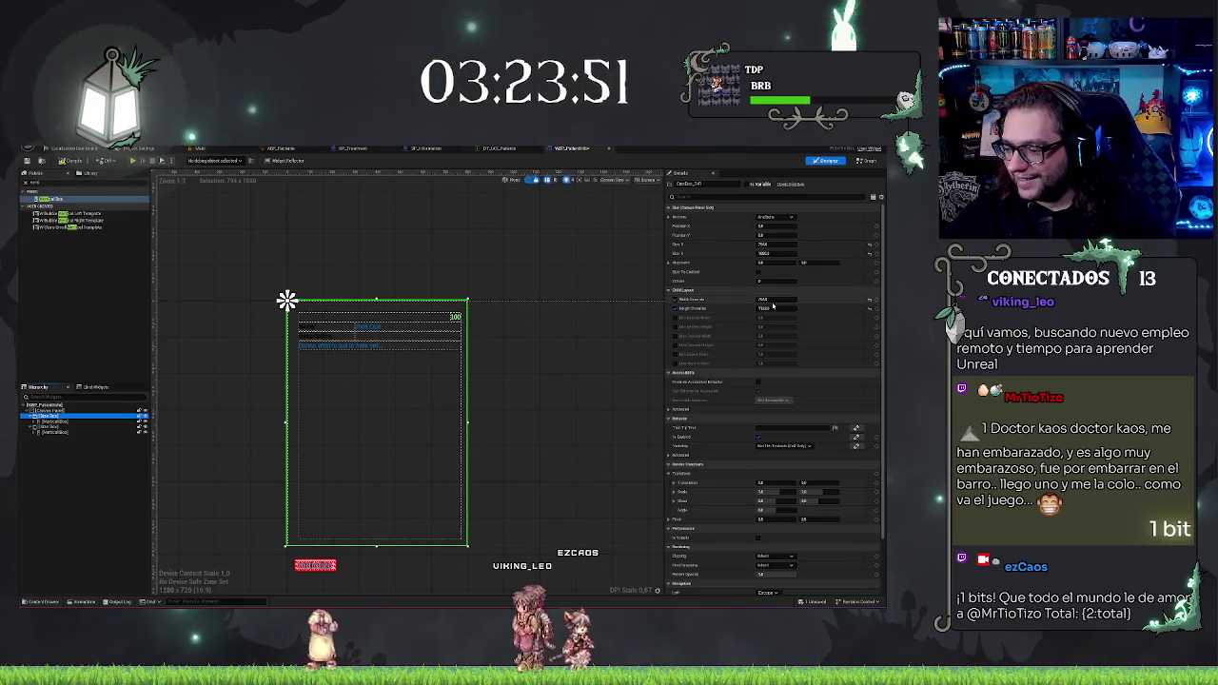
Step: Lower the panel's Size Y and Height Override to shorten the info panel
left_click(784, 254)
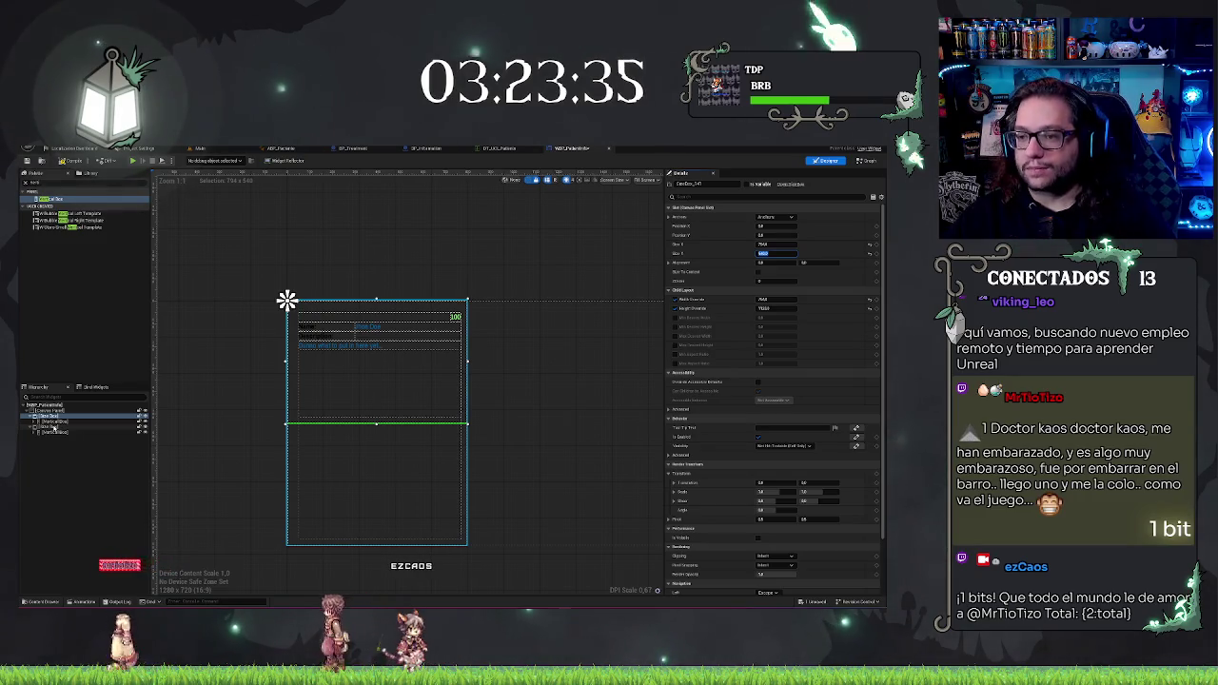
left_click(775, 308)
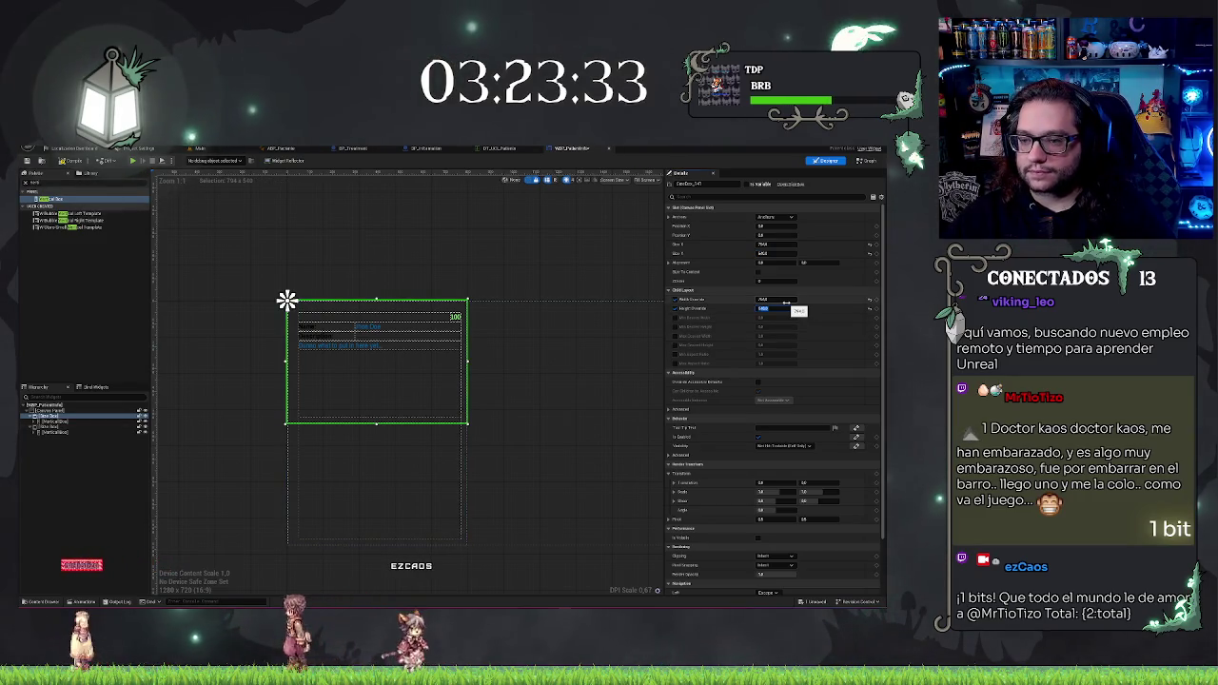
left_click(48, 428)
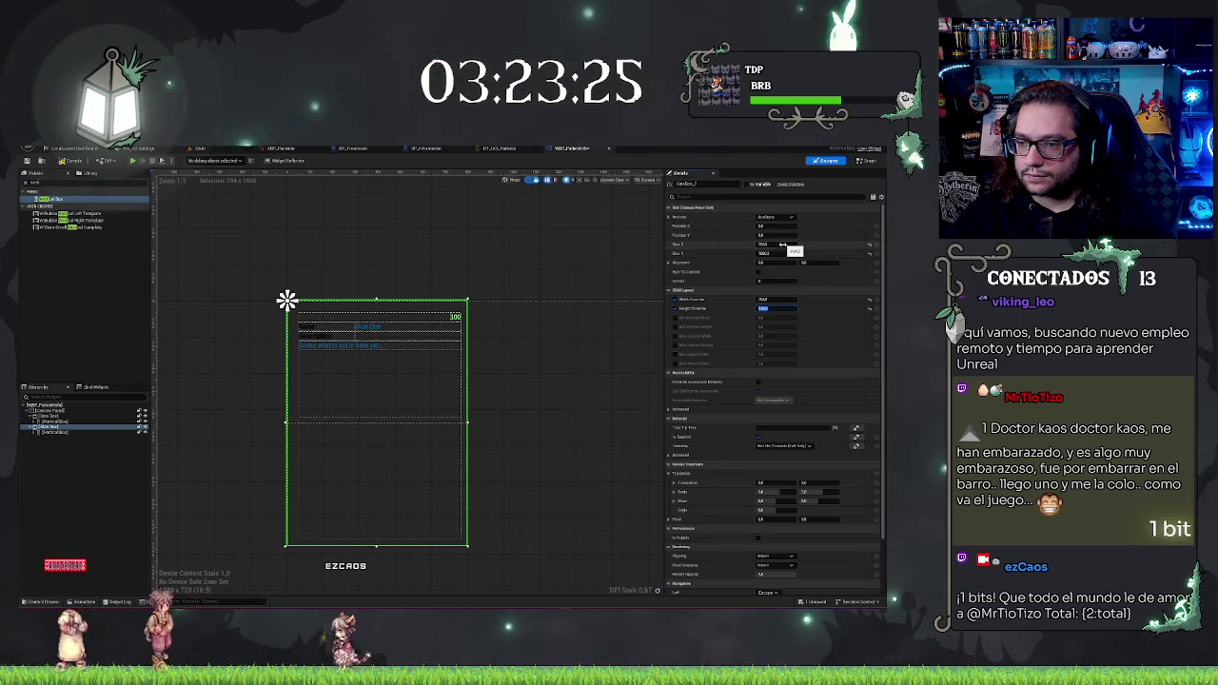
left_click_drag(783, 253, 751, 253)
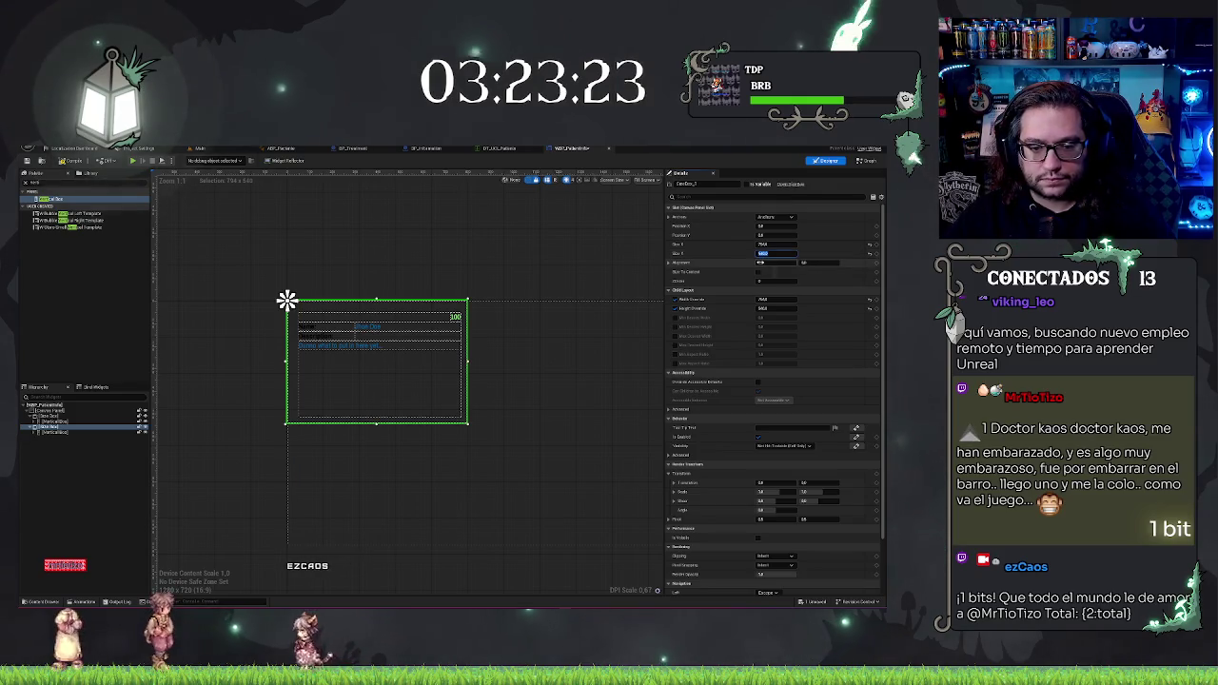
Step: Set the duplicate Size Box's Position X to 0 and Position Y below the original
left_click(50, 416)
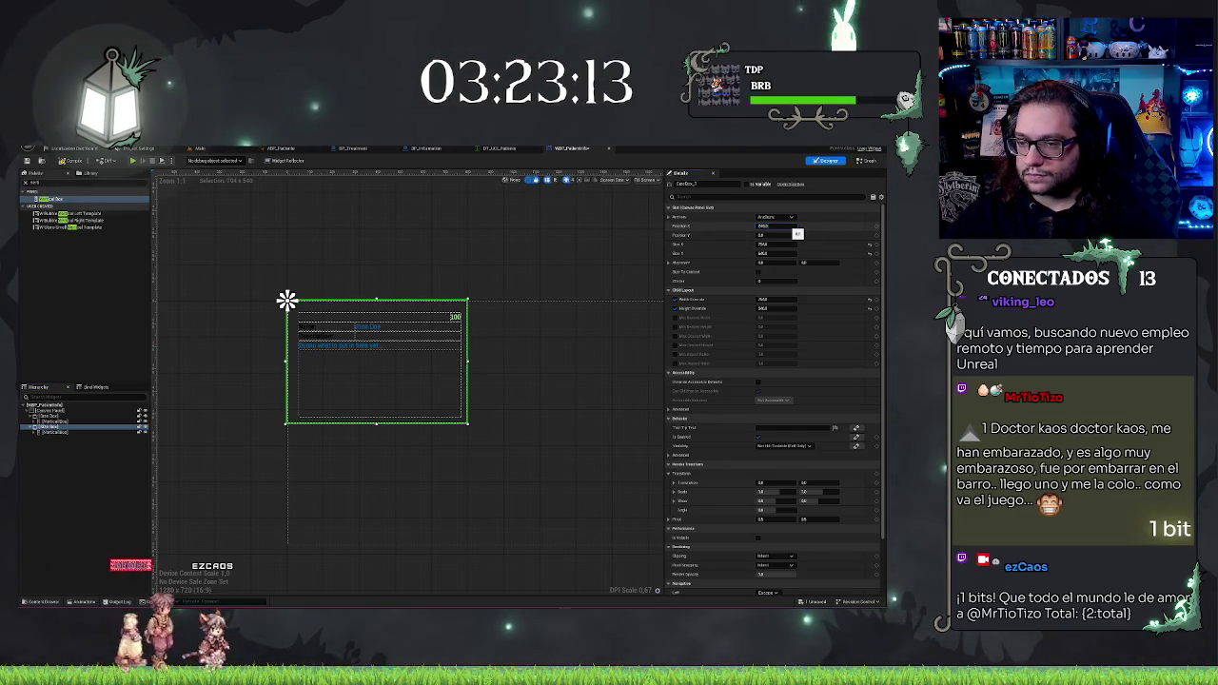
key("Return")
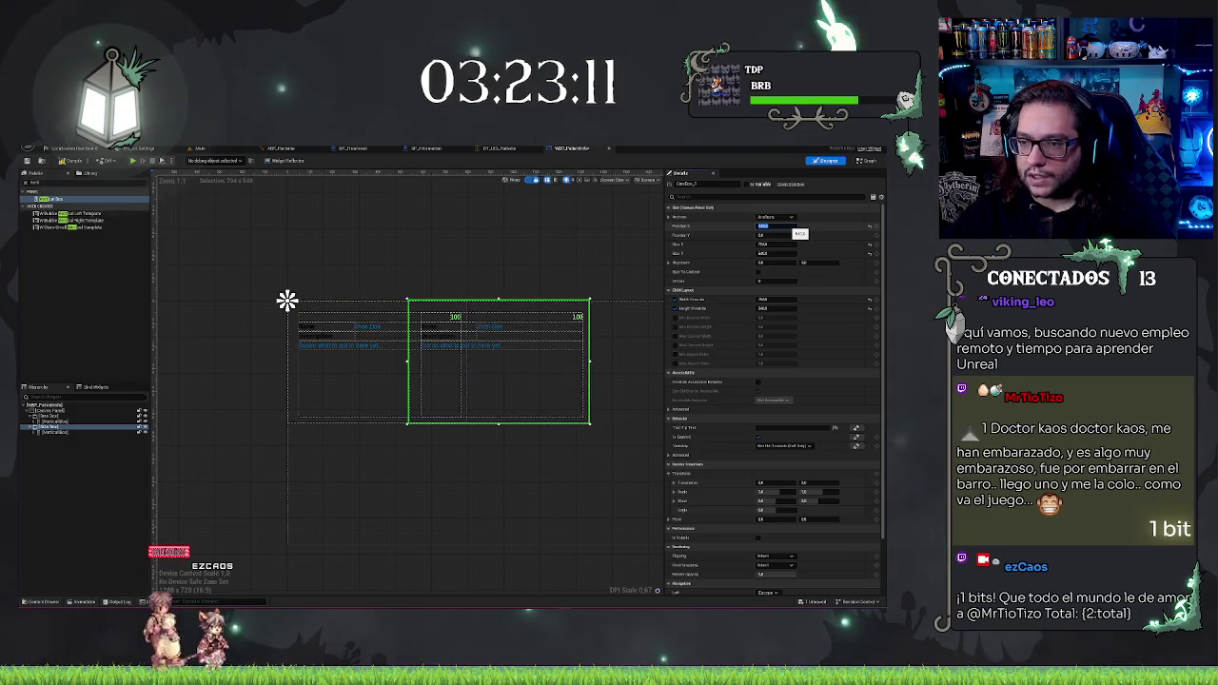
type("0")
key("Tab")
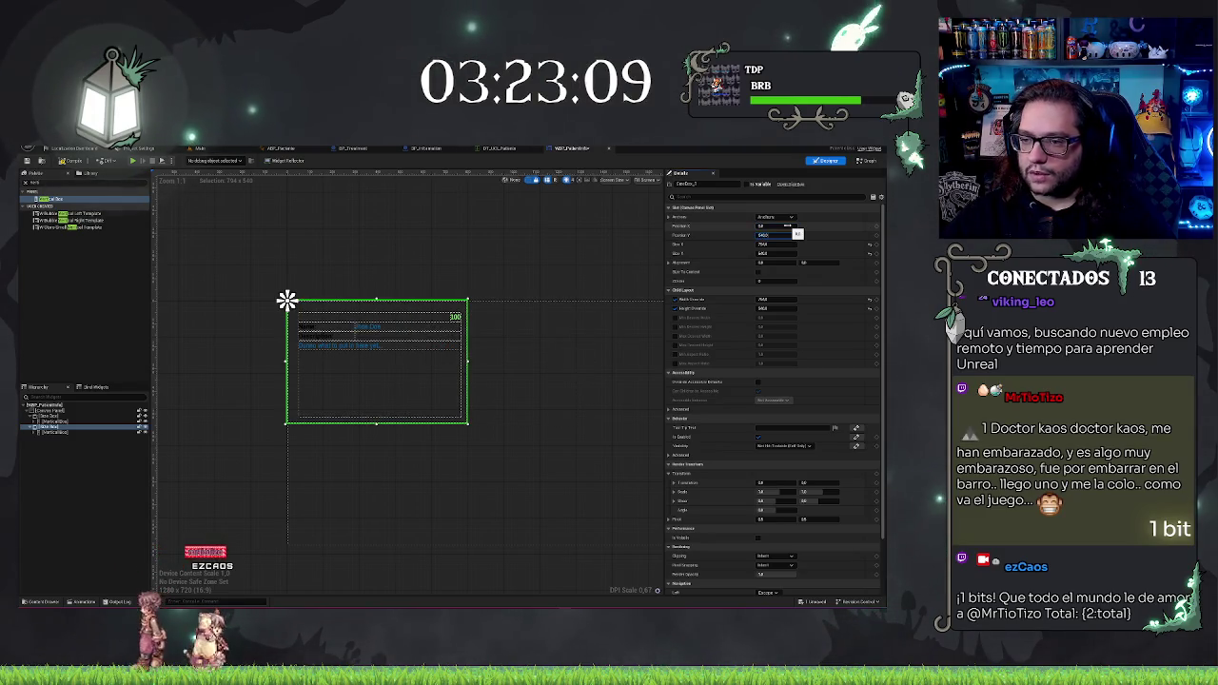
key("Return")
left_click(241, 454)
scroll(250, 456, "up", 2)
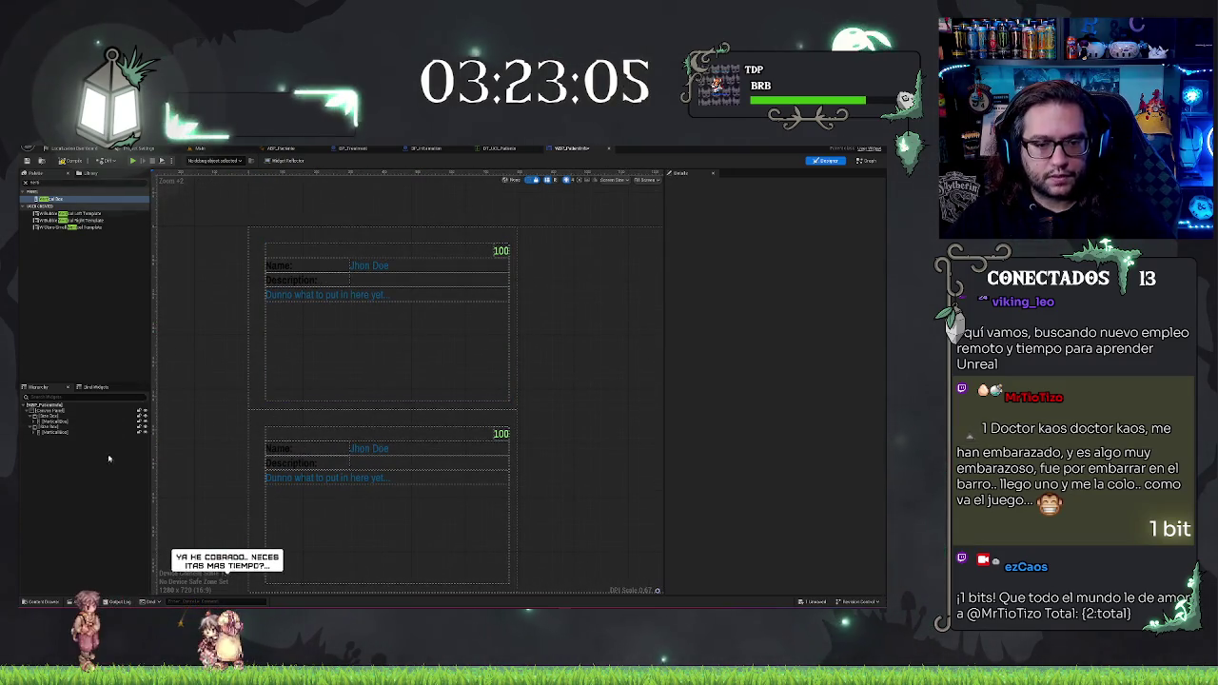
Step: Inspect the copied panel's Name row and select its Vertical Box in the Hierarchy
scroll(338, 380, "down", 2)
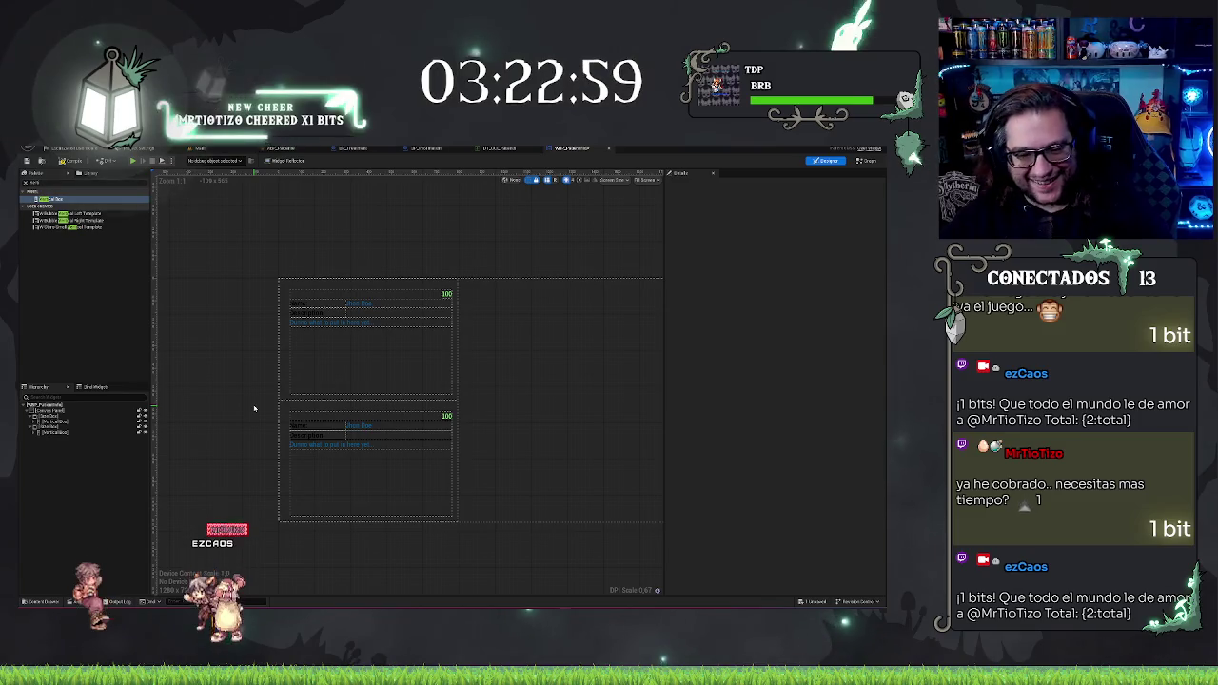
scroll(254, 409, "up", 5)
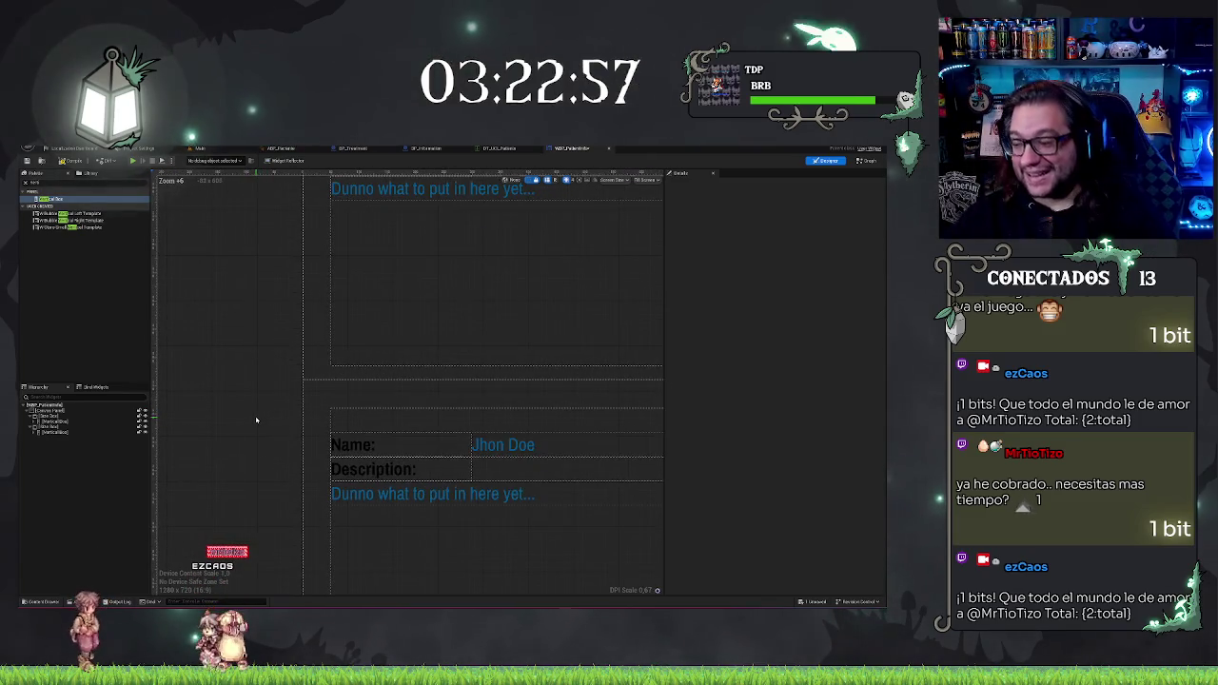
scroll(254, 420, "down", 3)
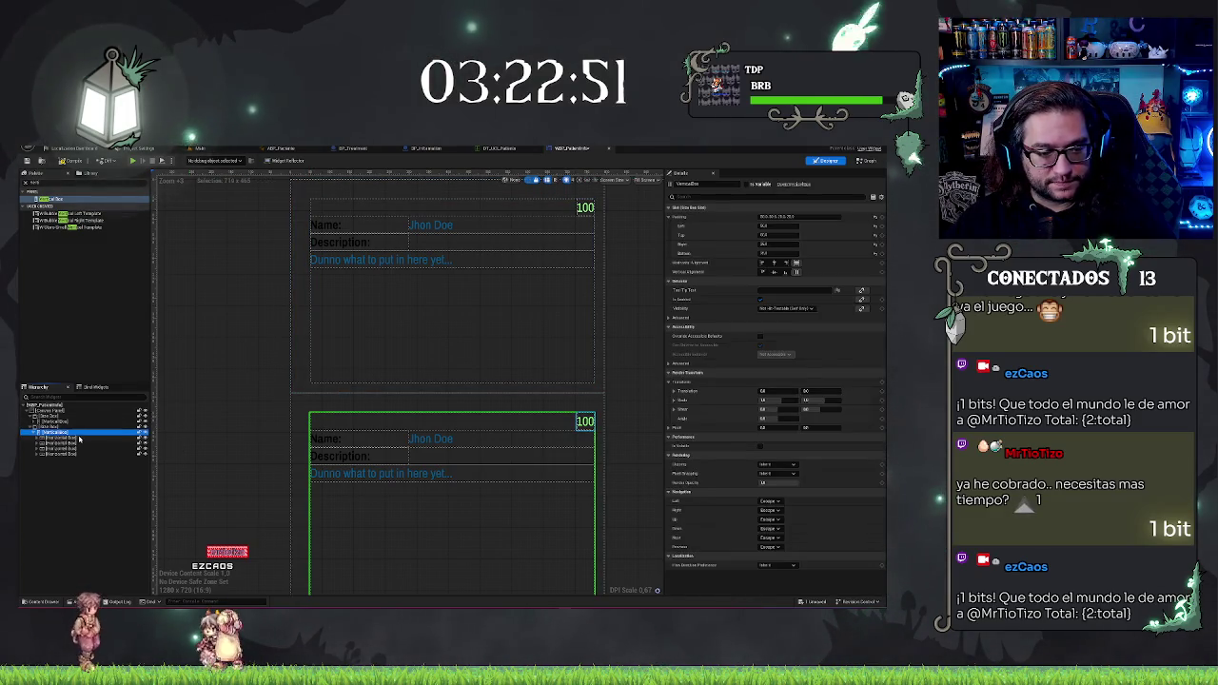
left_click(79, 437)
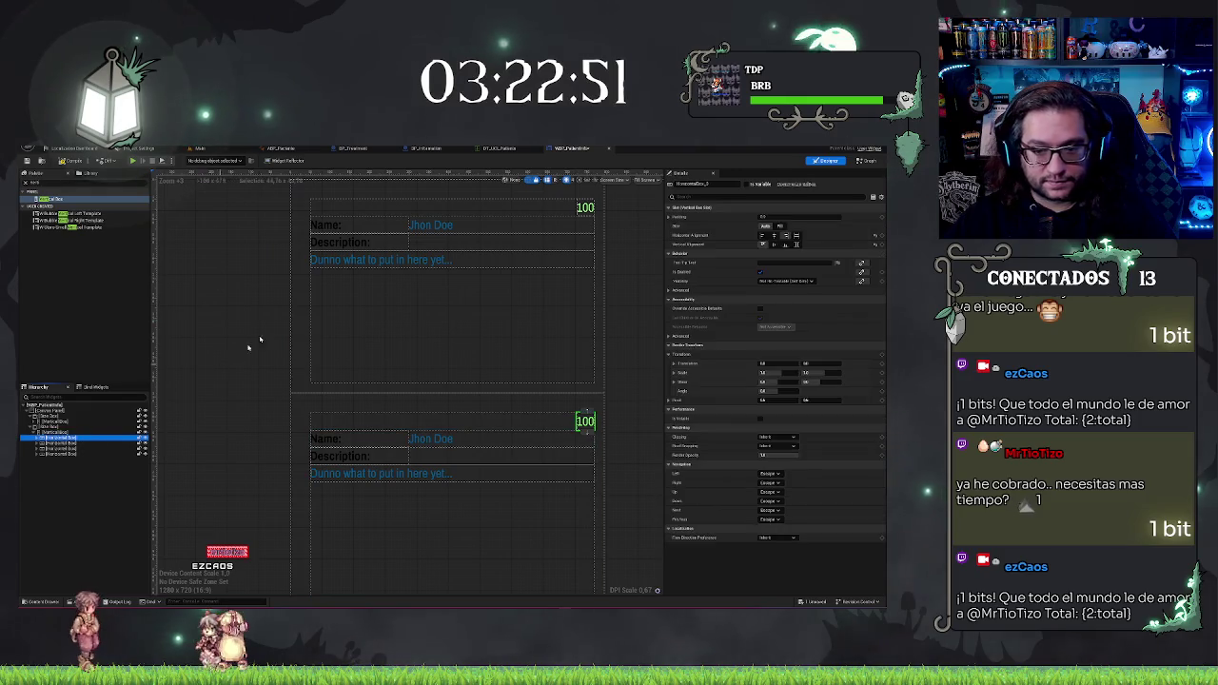
left_click(71, 443)
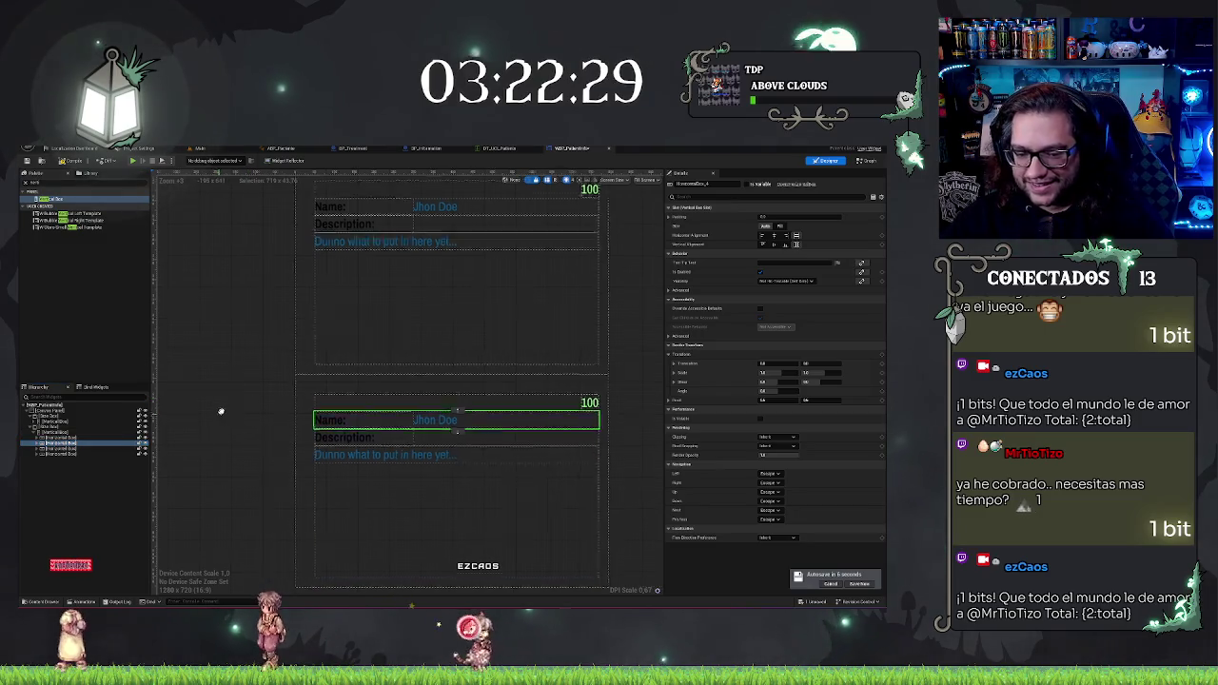
left_click_drag(217, 413, 221, 400)
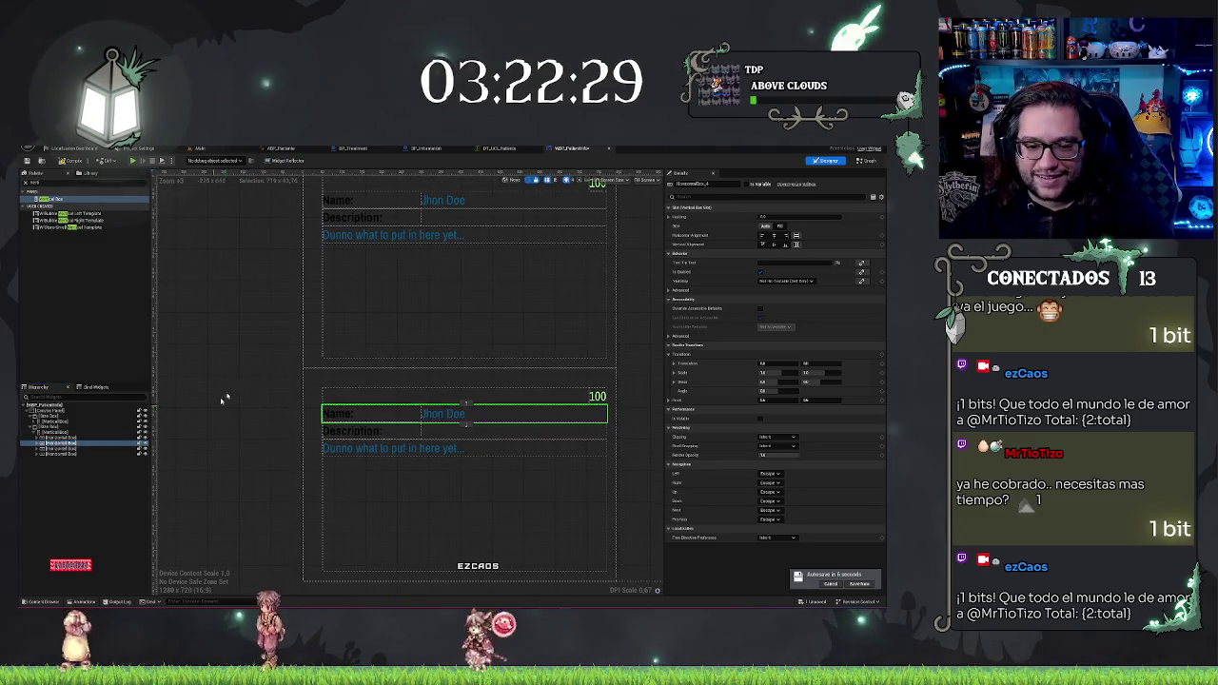
left_click(46, 432)
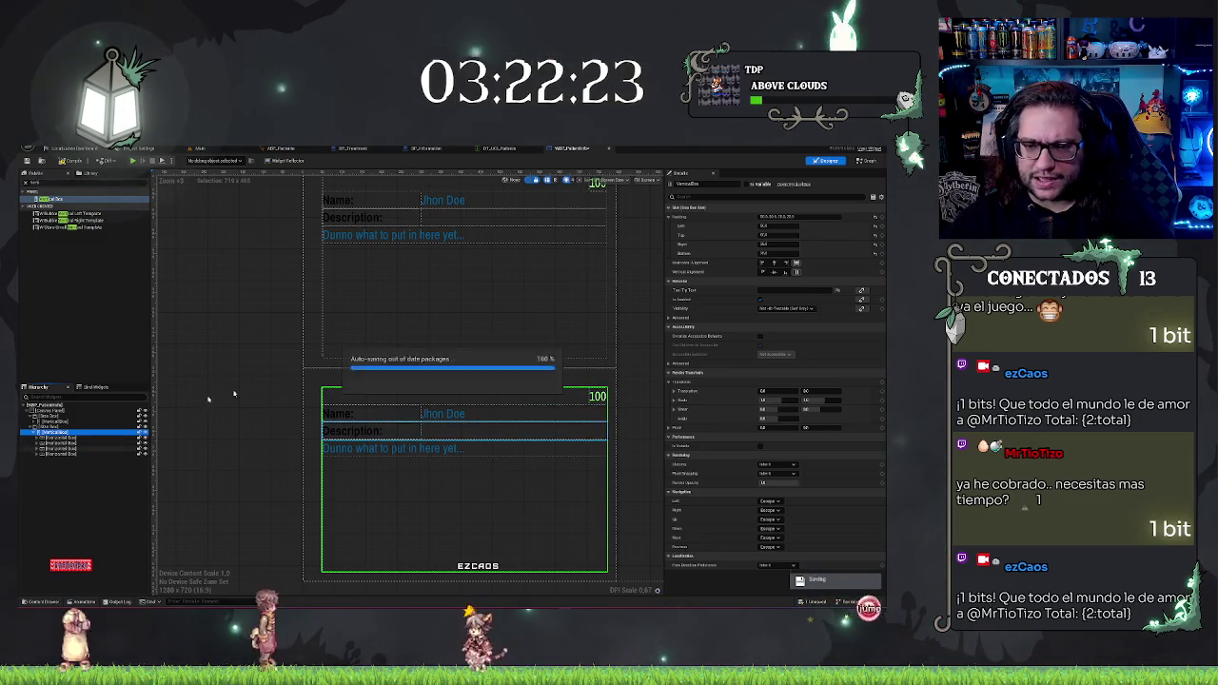
Step: Delete the 100 label and the Name/Jhon Doe row from the lower panel
scroll(285, 342, "down", 2)
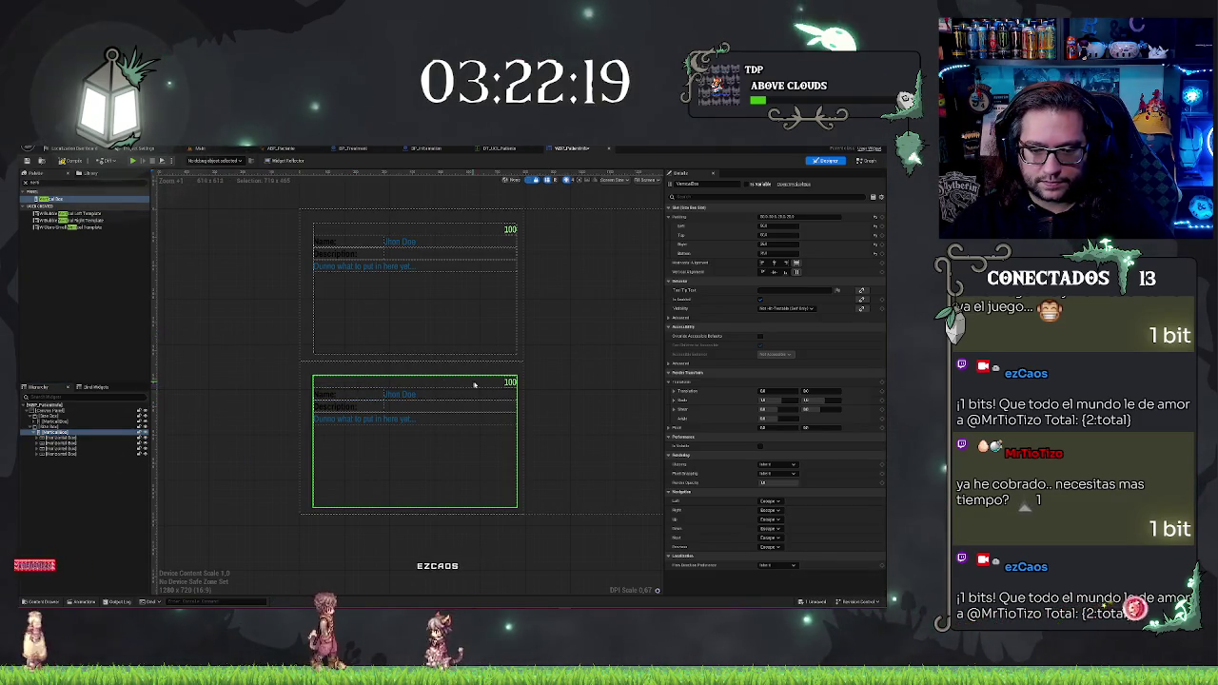
left_click(87, 444)
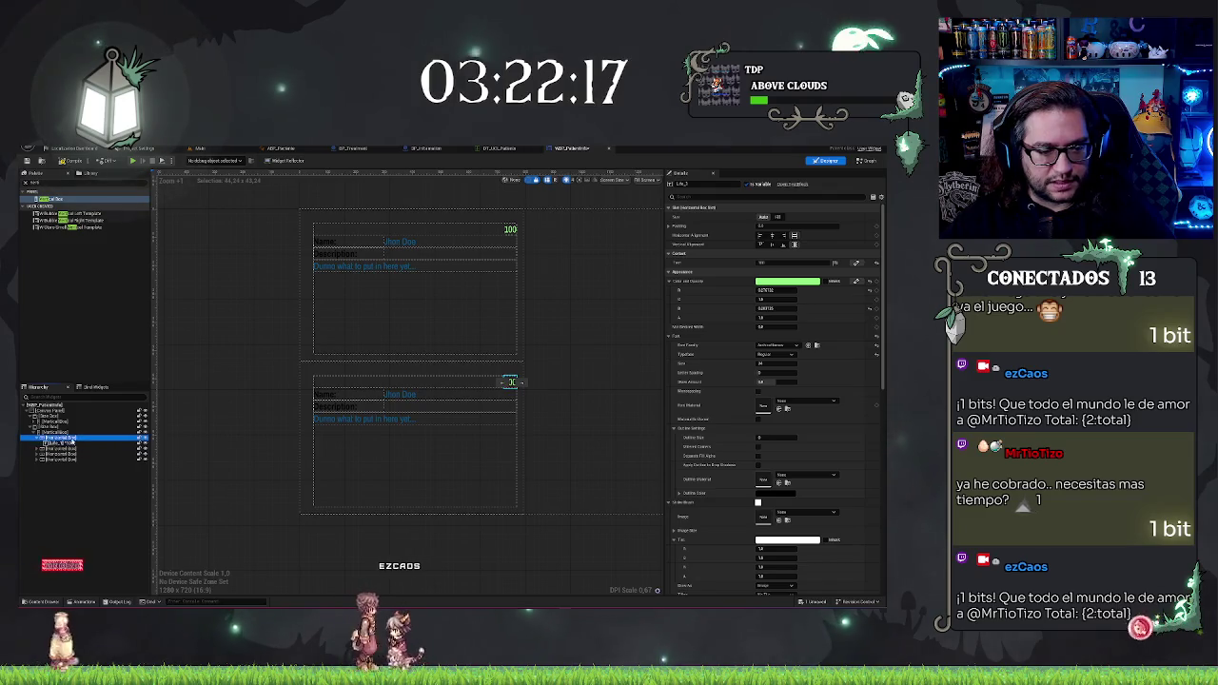
key("Delete")
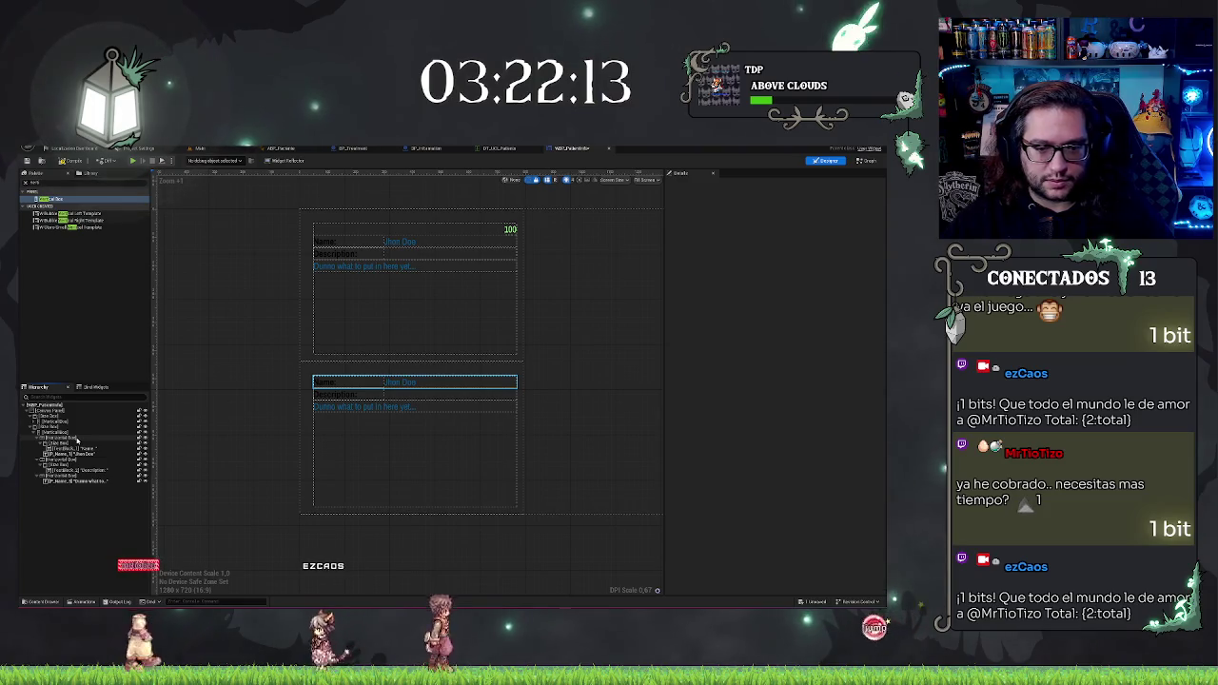
left_click(77, 439)
key("Delete")
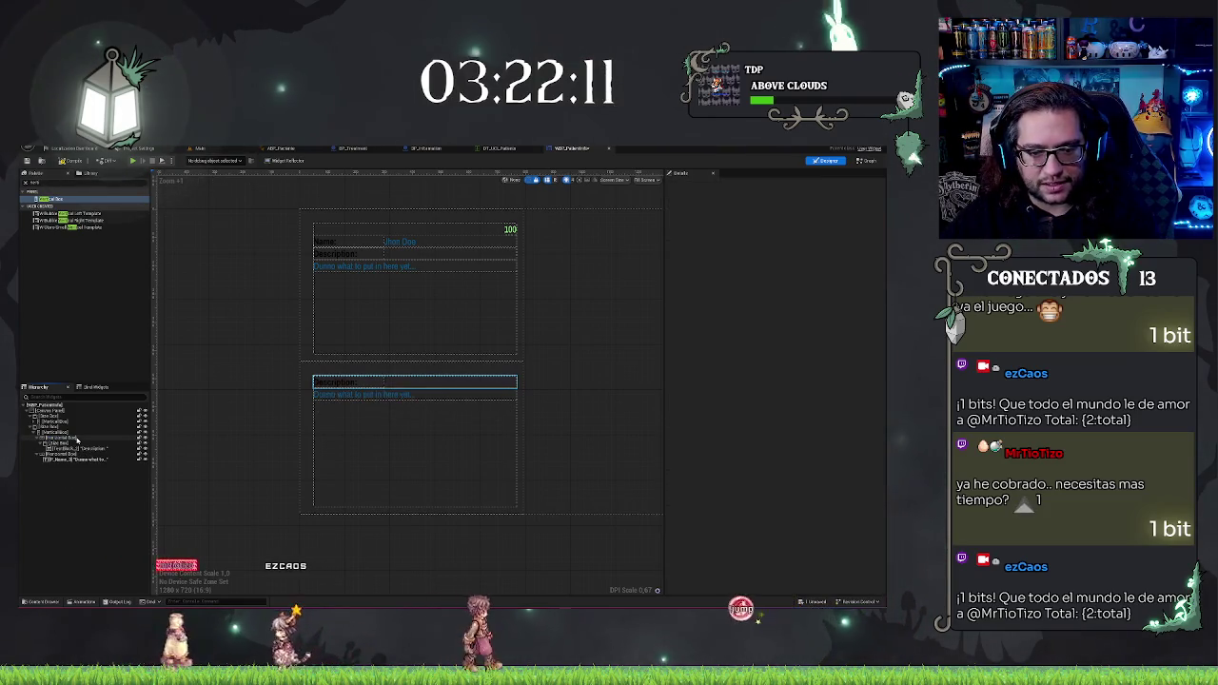
Step: Change the lower Description heading text to 'Treatments Needed:'
left_click(335, 384)
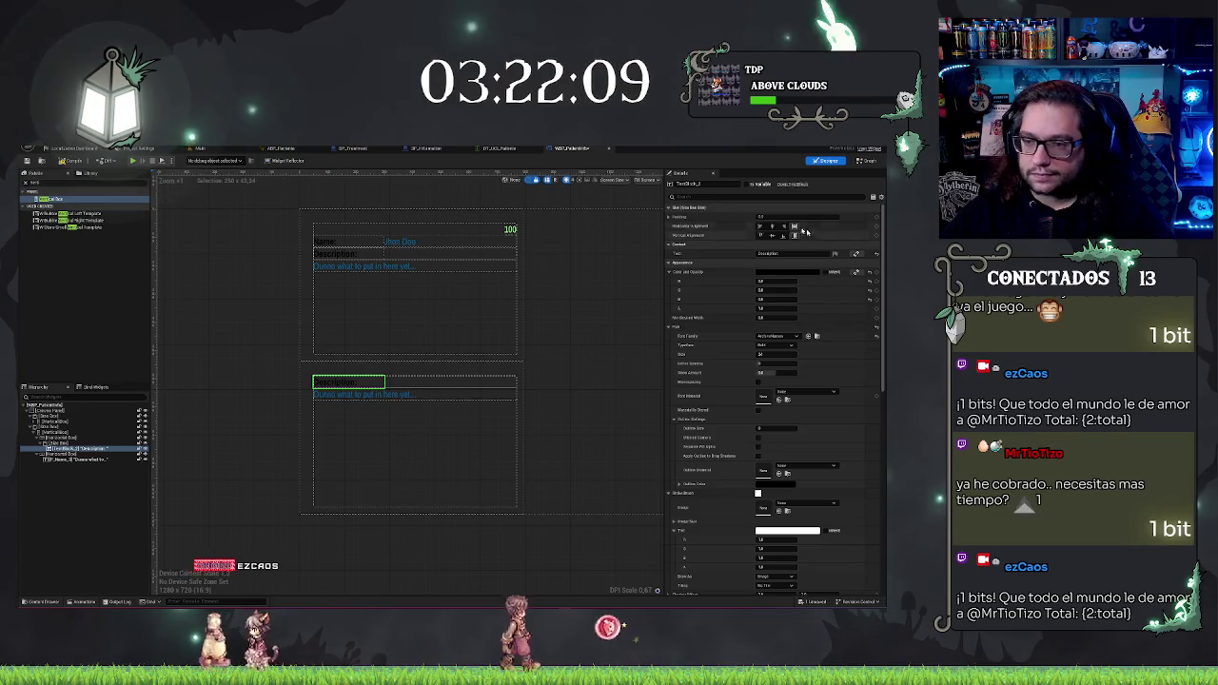
left_click(775, 253)
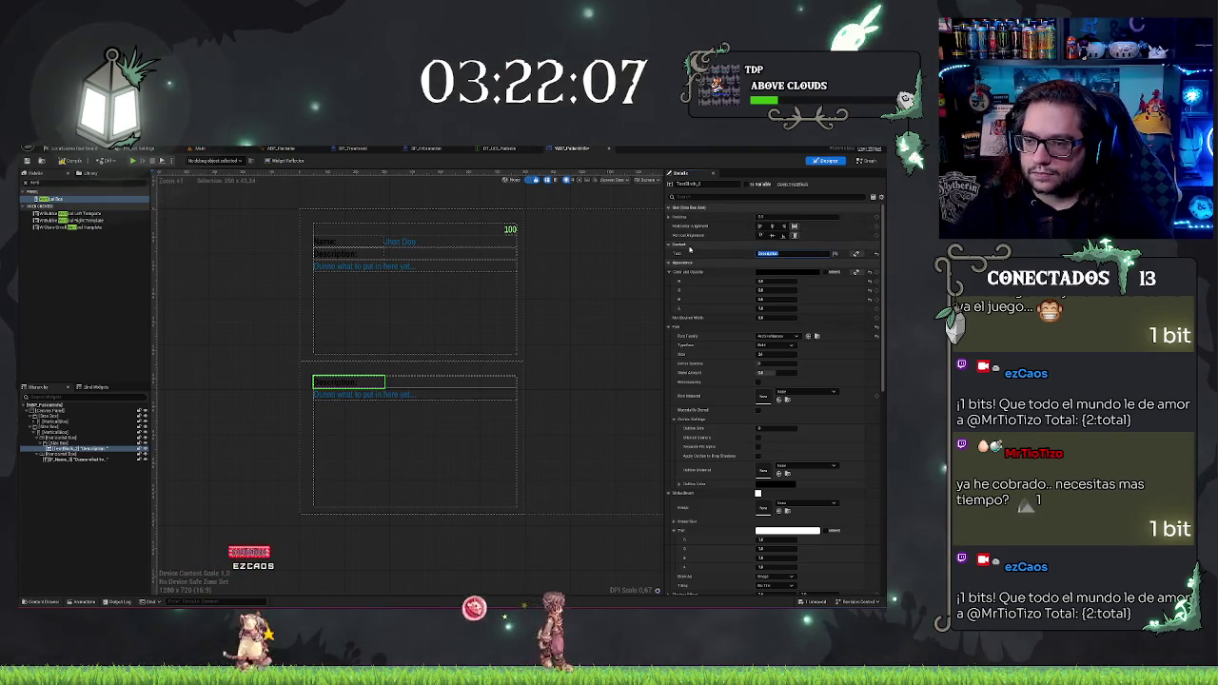
type("Tex")
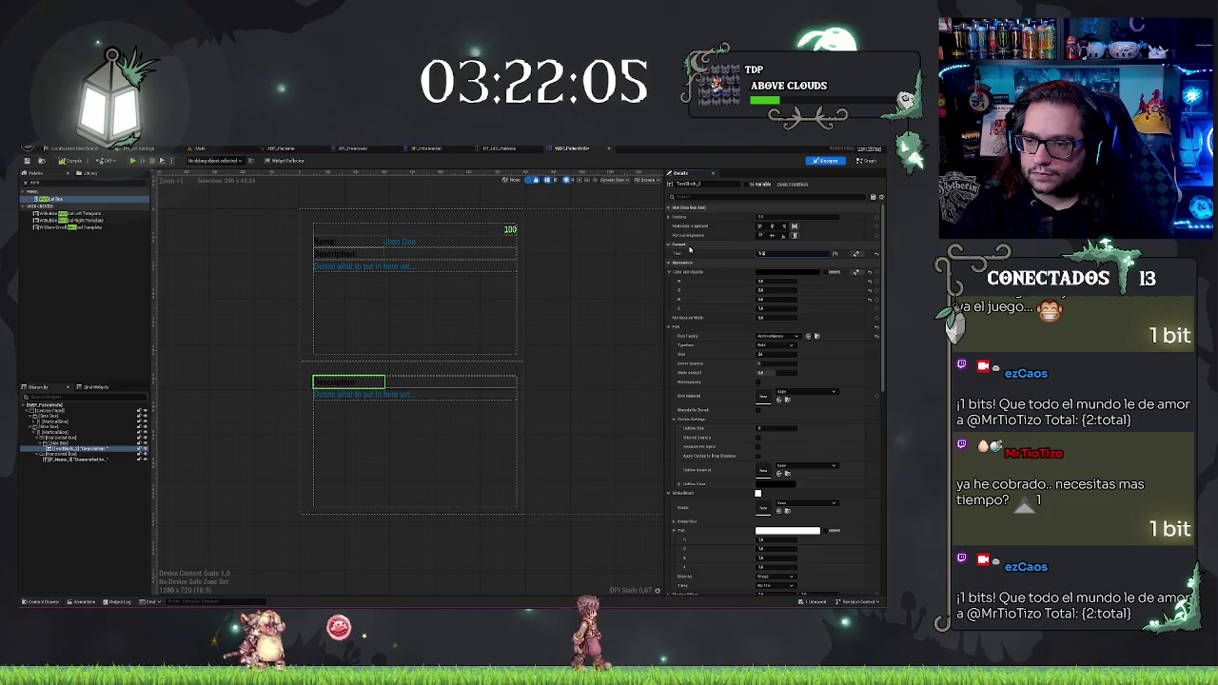
type("Box")
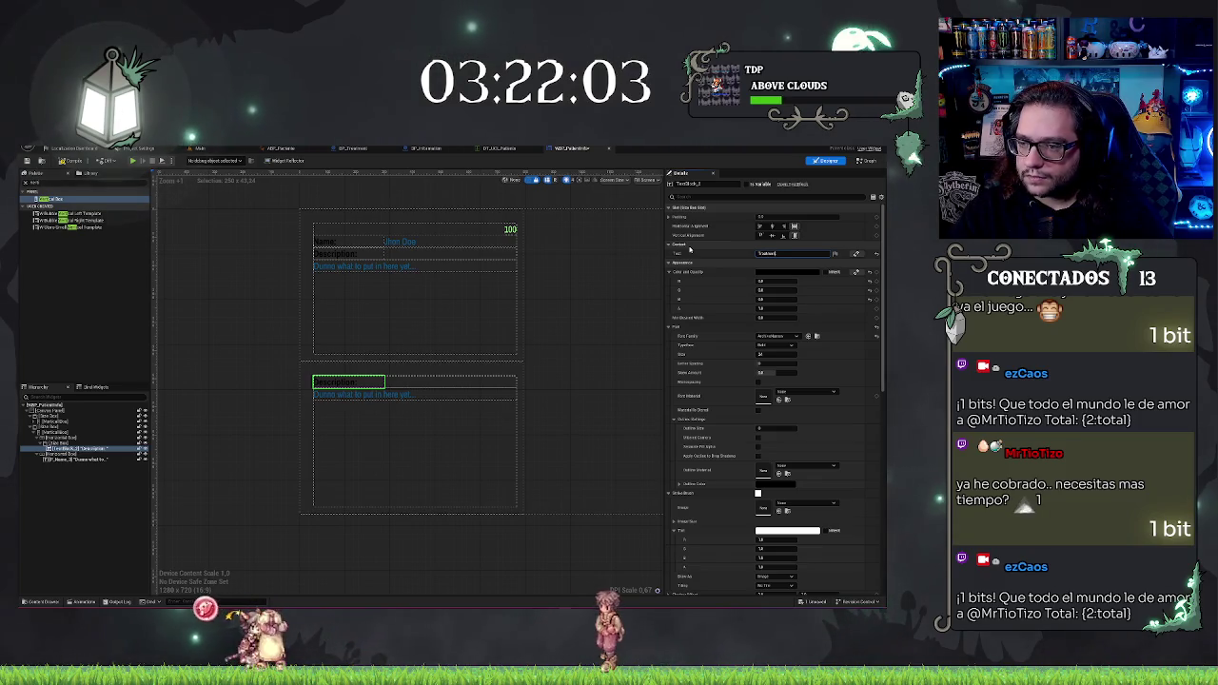
type("ld")
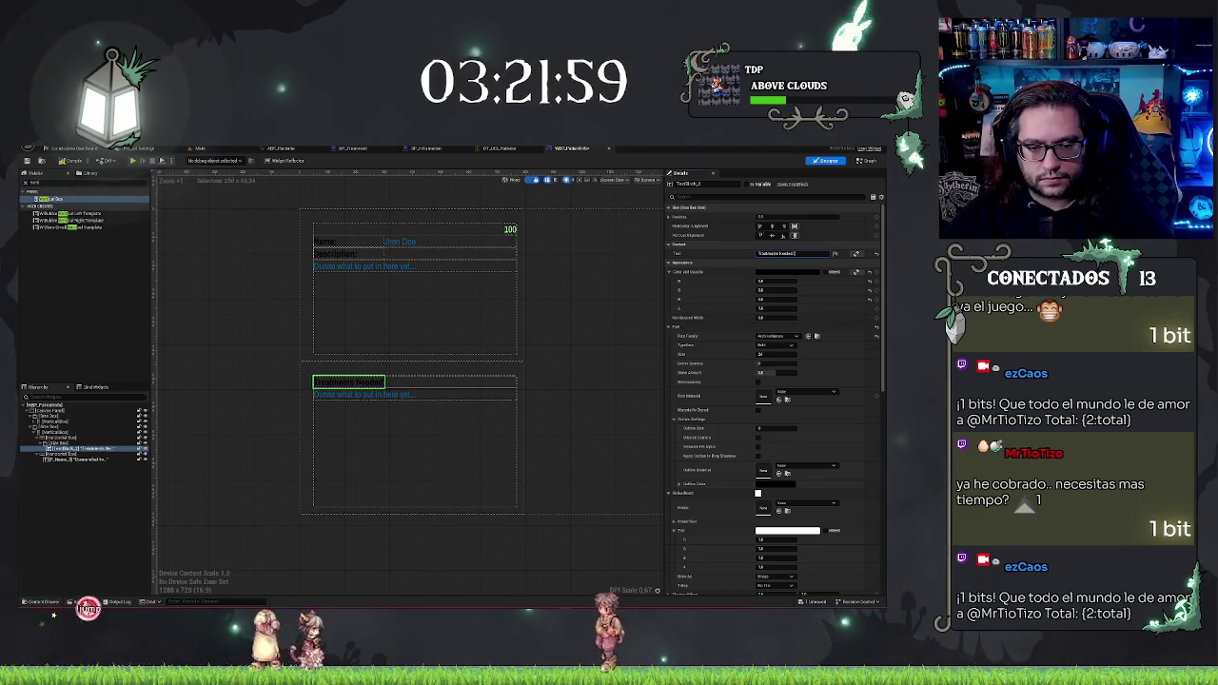
left_click(261, 312)
scroll(261, 312, "up", 3)
left_click(88, 459)
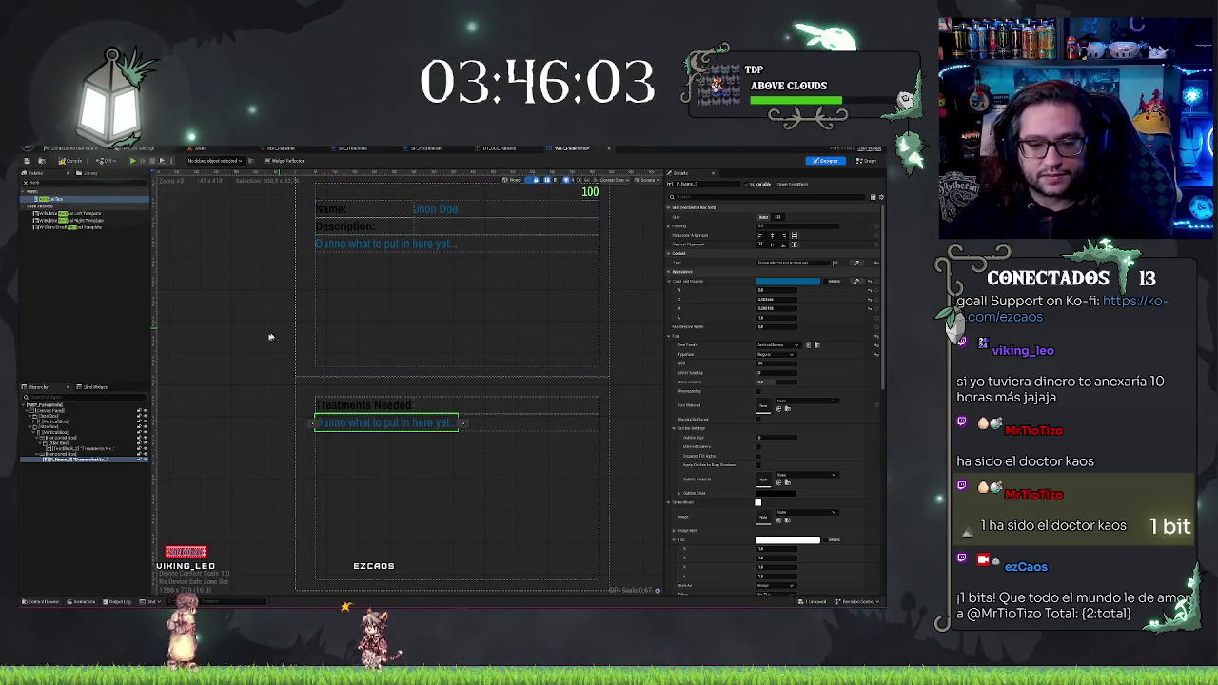
Step: Inspect the 'Dunno what to put in here yet' text and its parent box, then return to the Main level
left_click(57, 454)
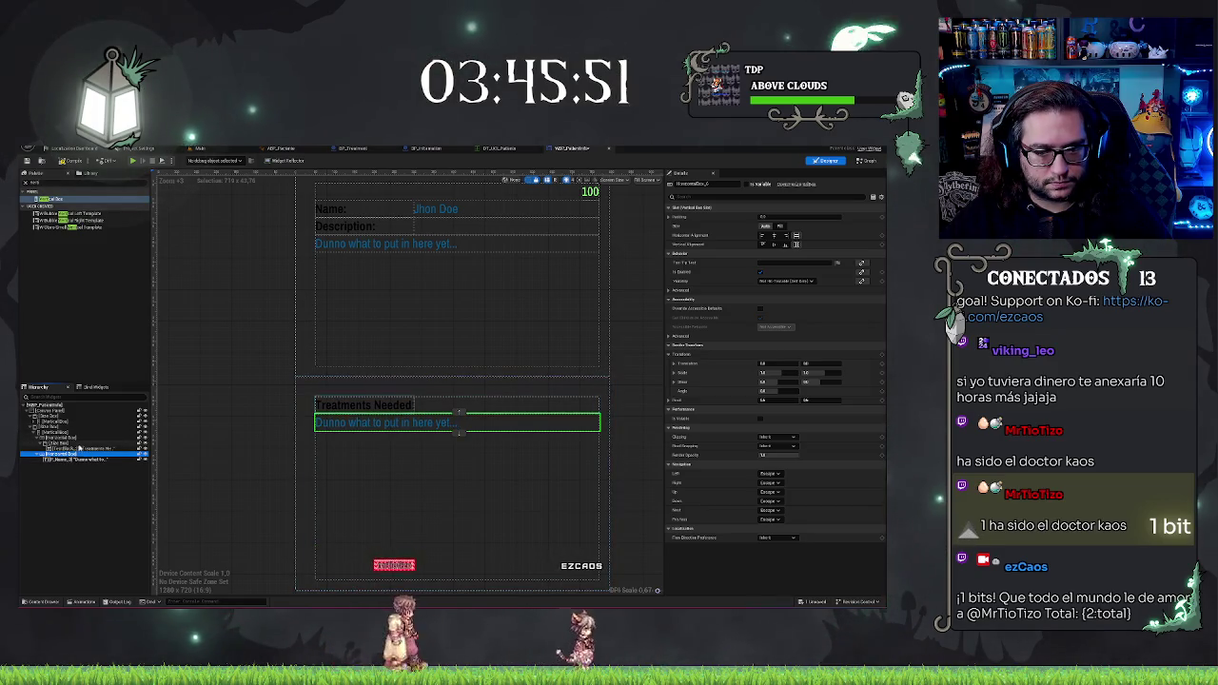
left_click(82, 459)
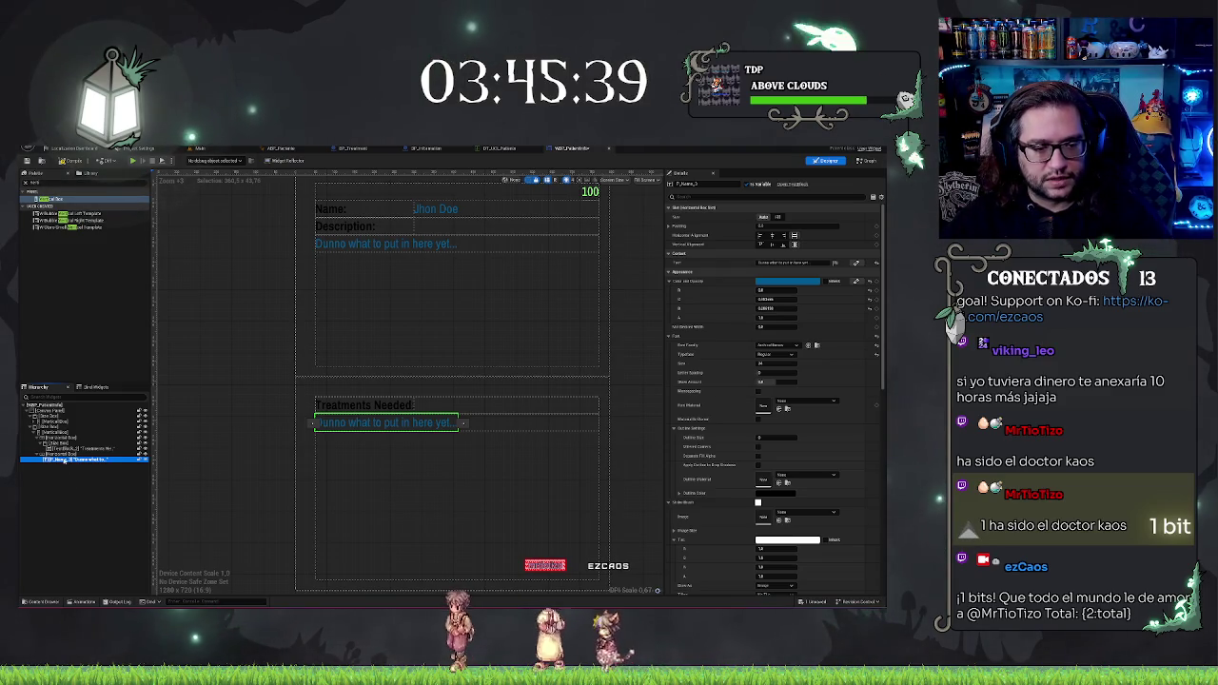
left_click(59, 454)
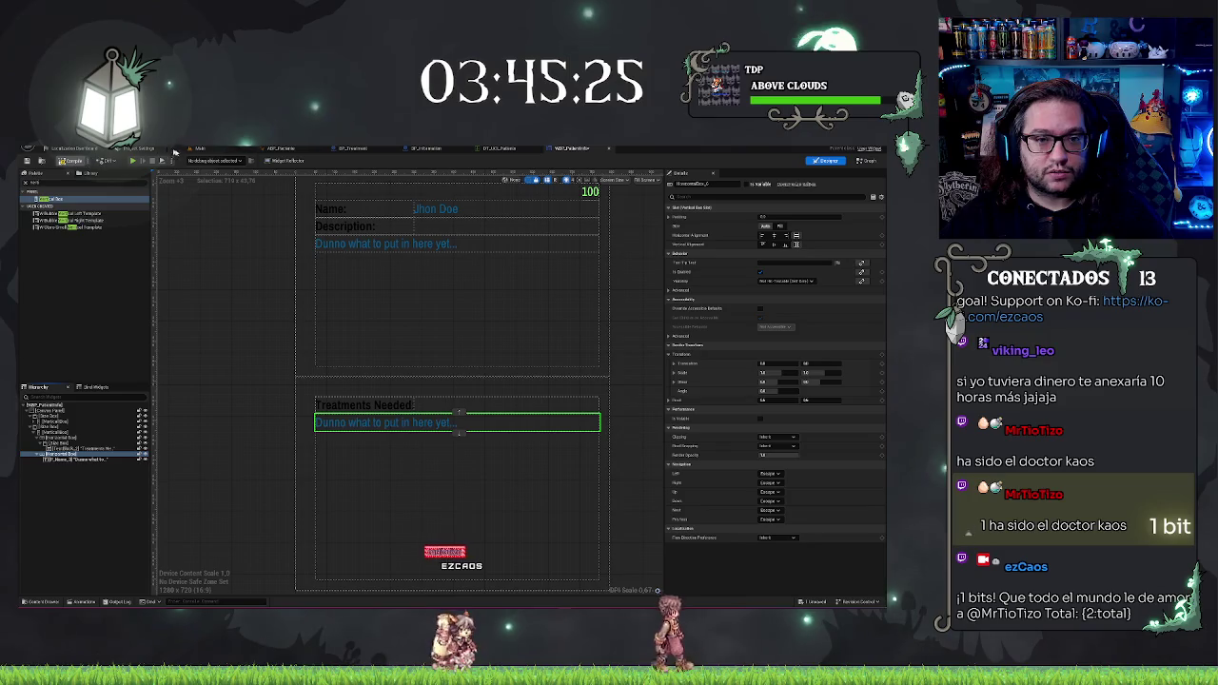
left_click(200, 148)
right_click(538, 529)
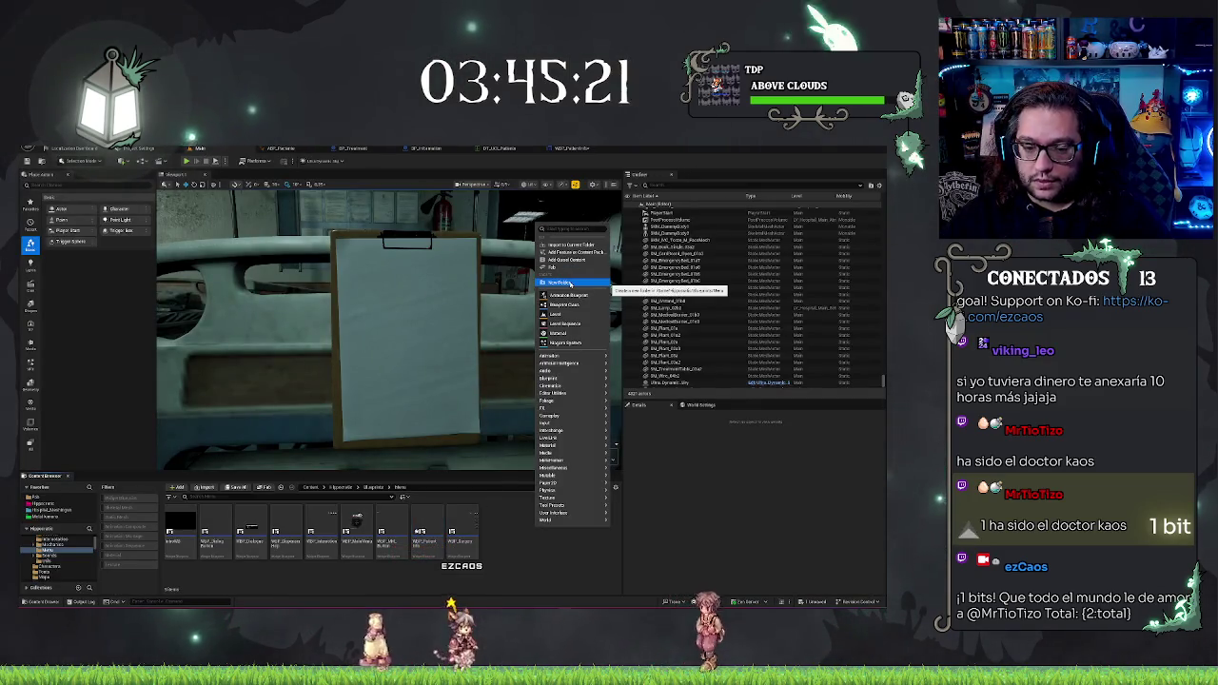
Step: Create a User Widget blueprint named WBP_Patient_Treatment in the Content Browser
right_click(514, 534)
mouse_move(514, 531)
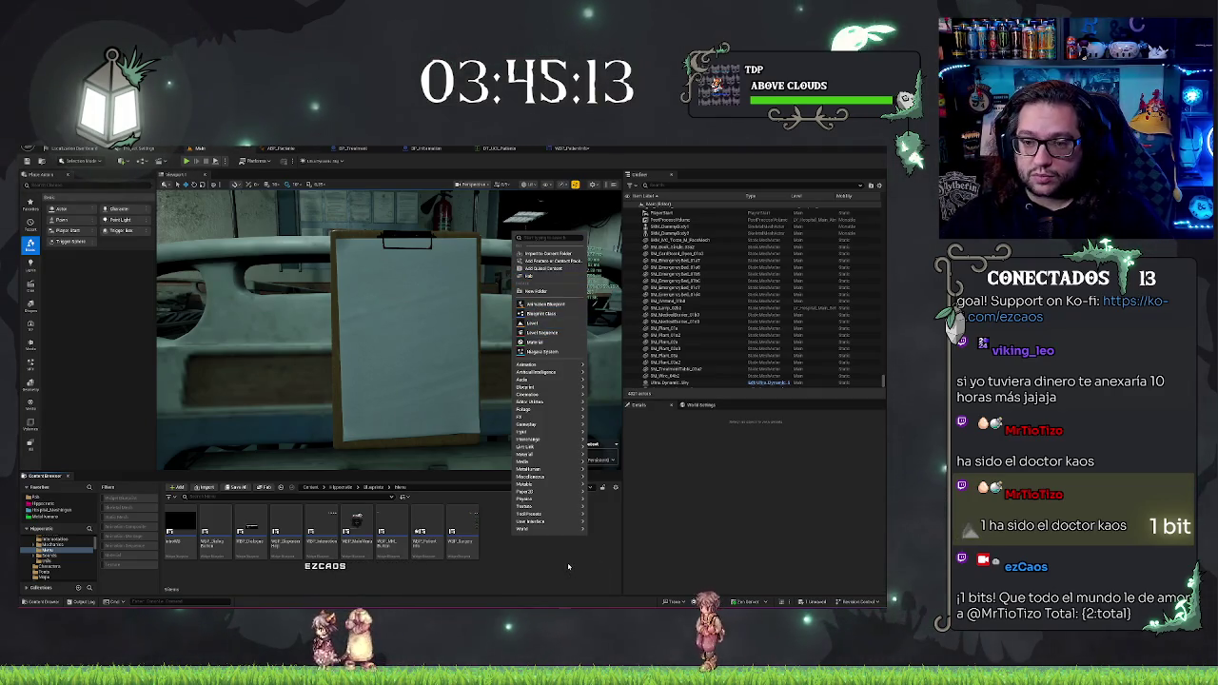
type("widget")
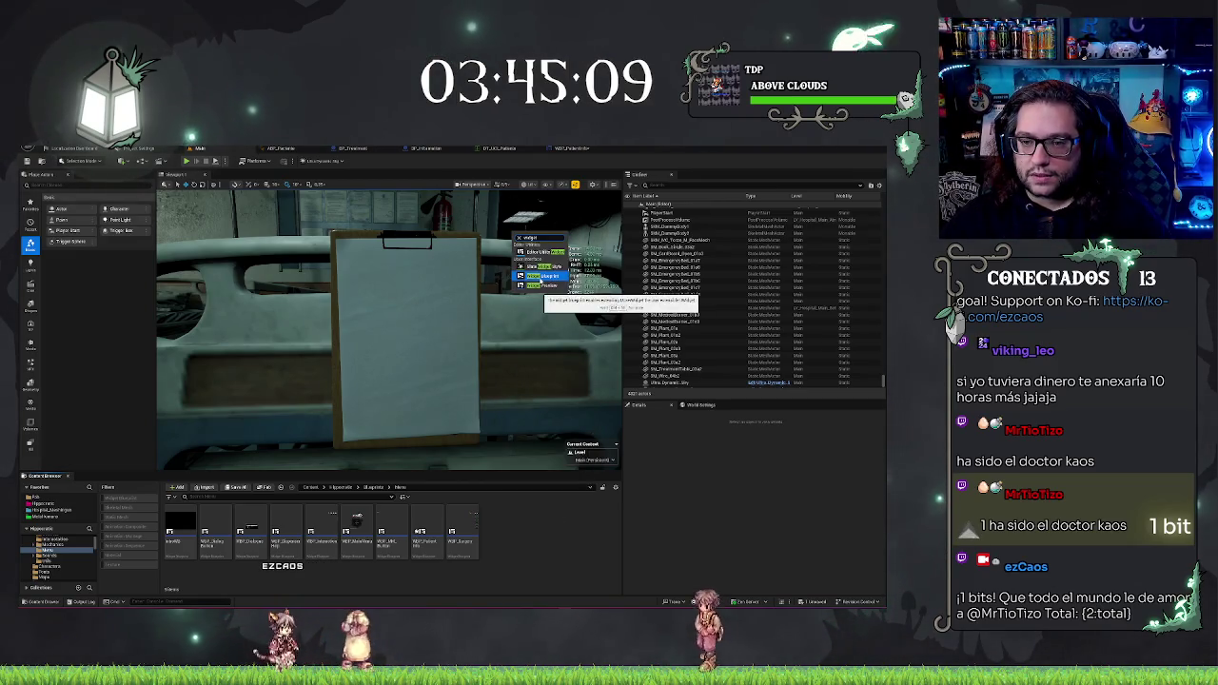
left_click(550, 275)
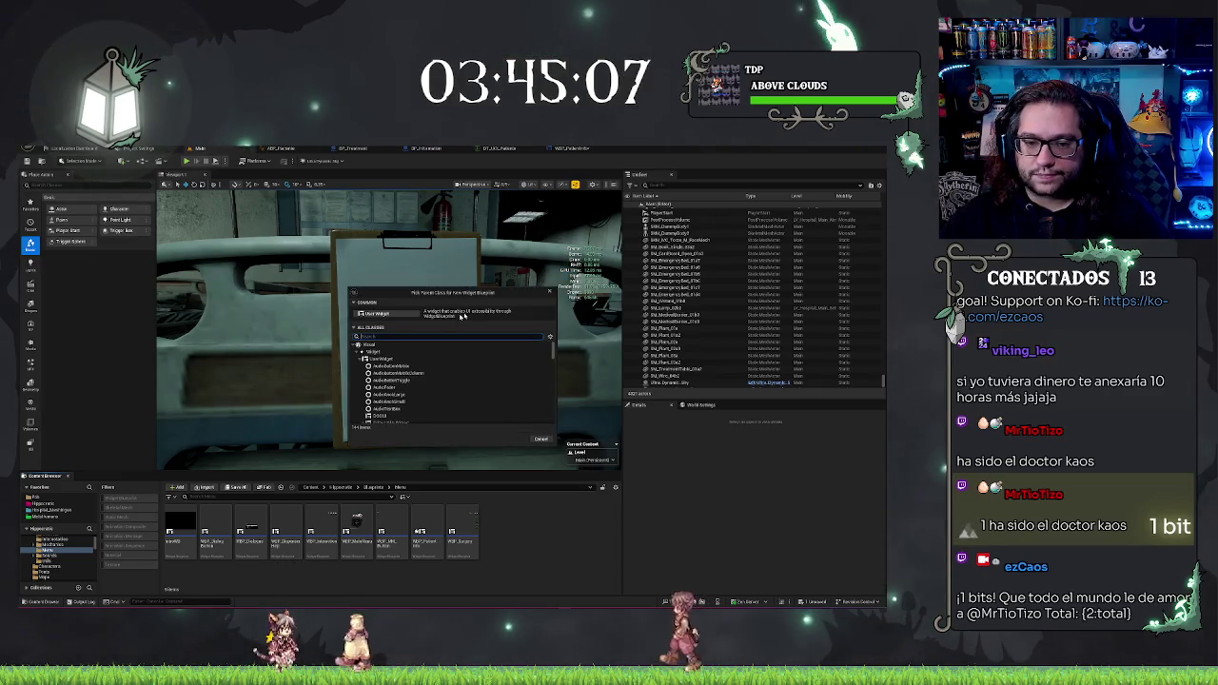
left_click(373, 313)
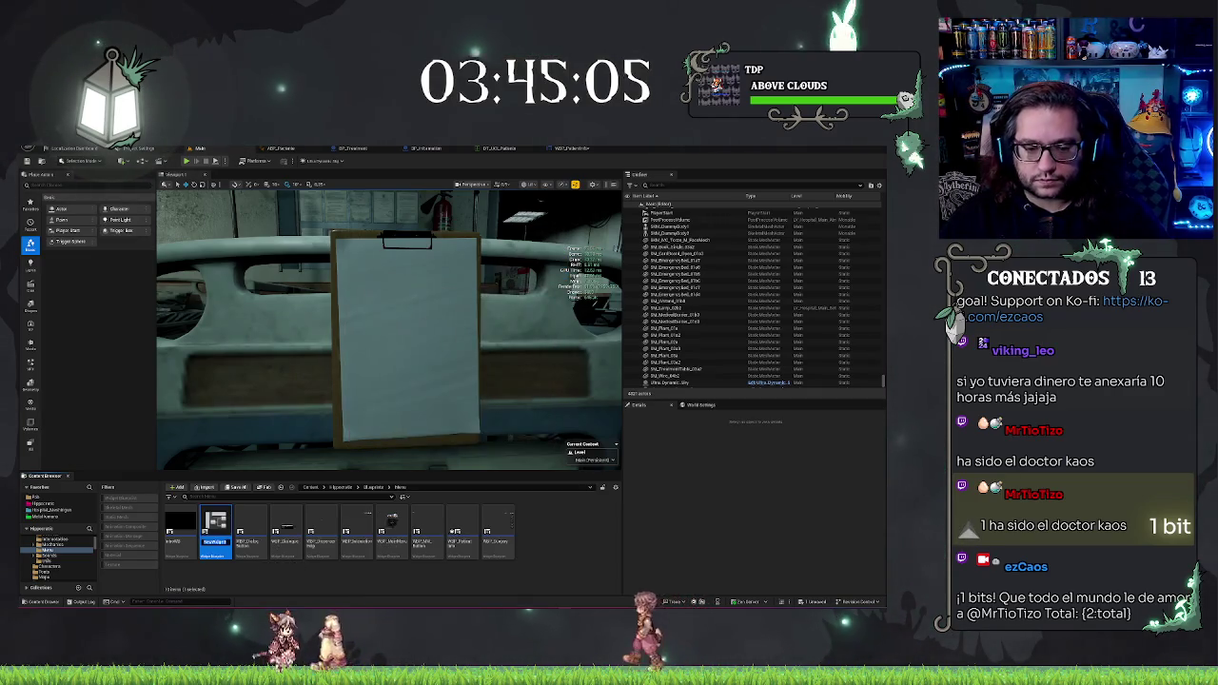
type("WBP_")
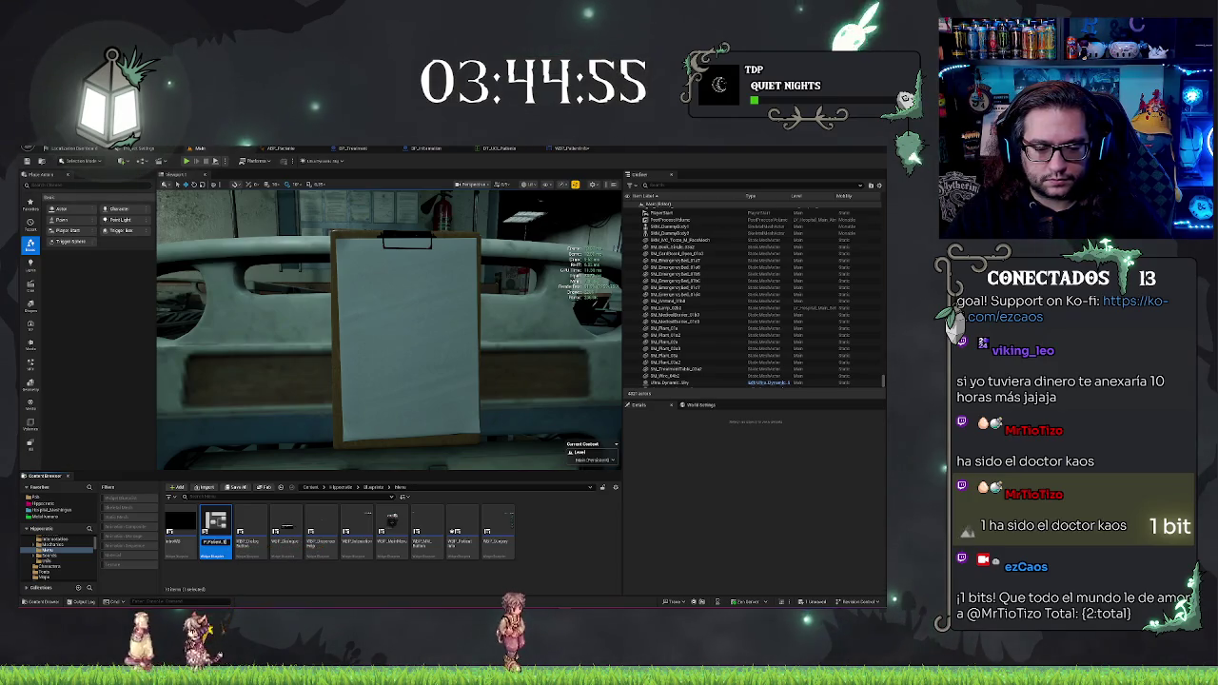
key("Return")
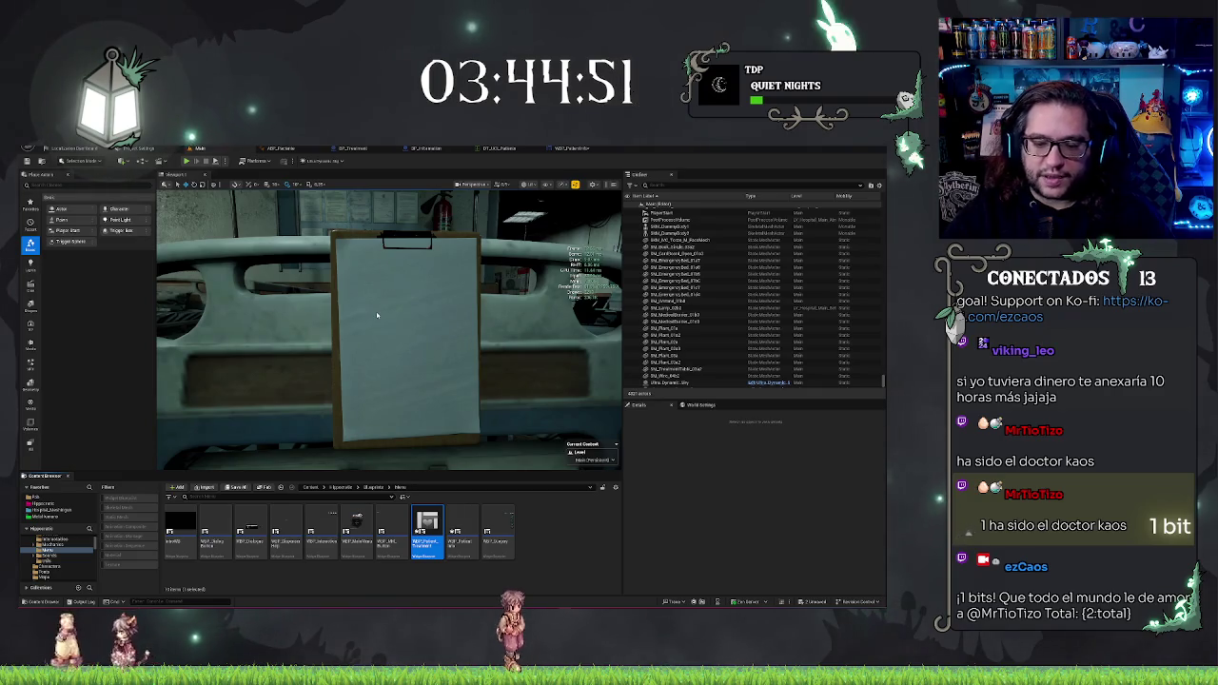
Step: Open WBP_Patient_Treatment and confirm the name of its box in the Hierarchy
double_click(427, 528)
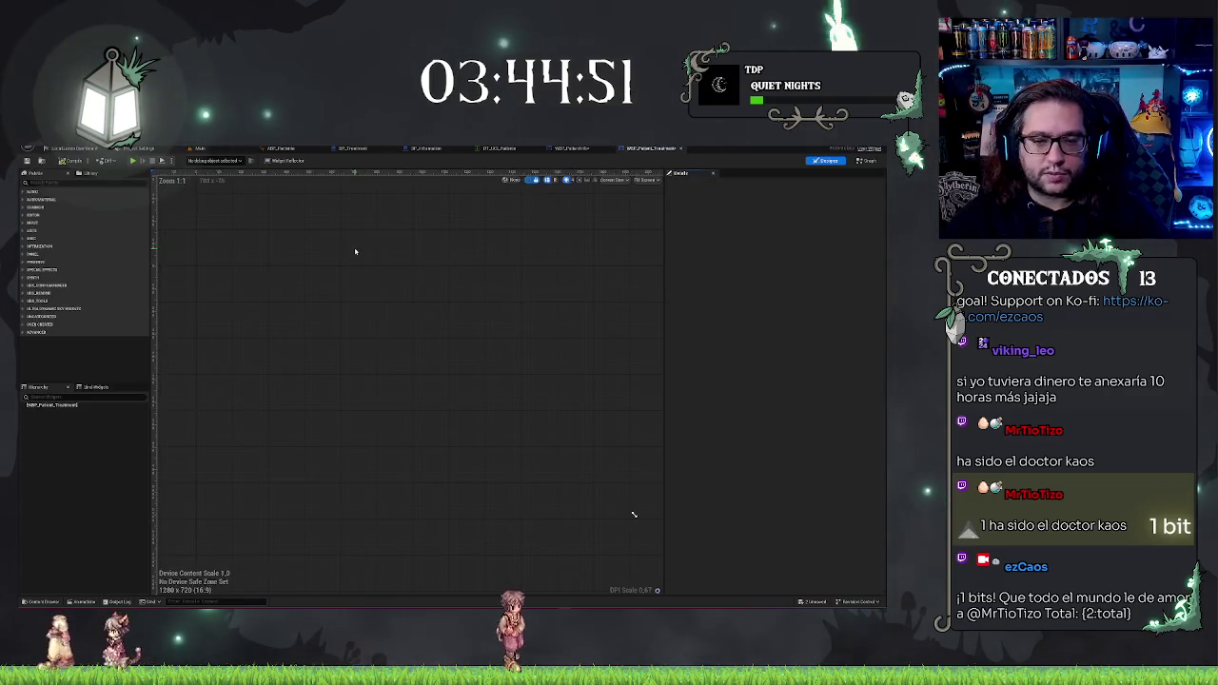
left_click(42, 410)
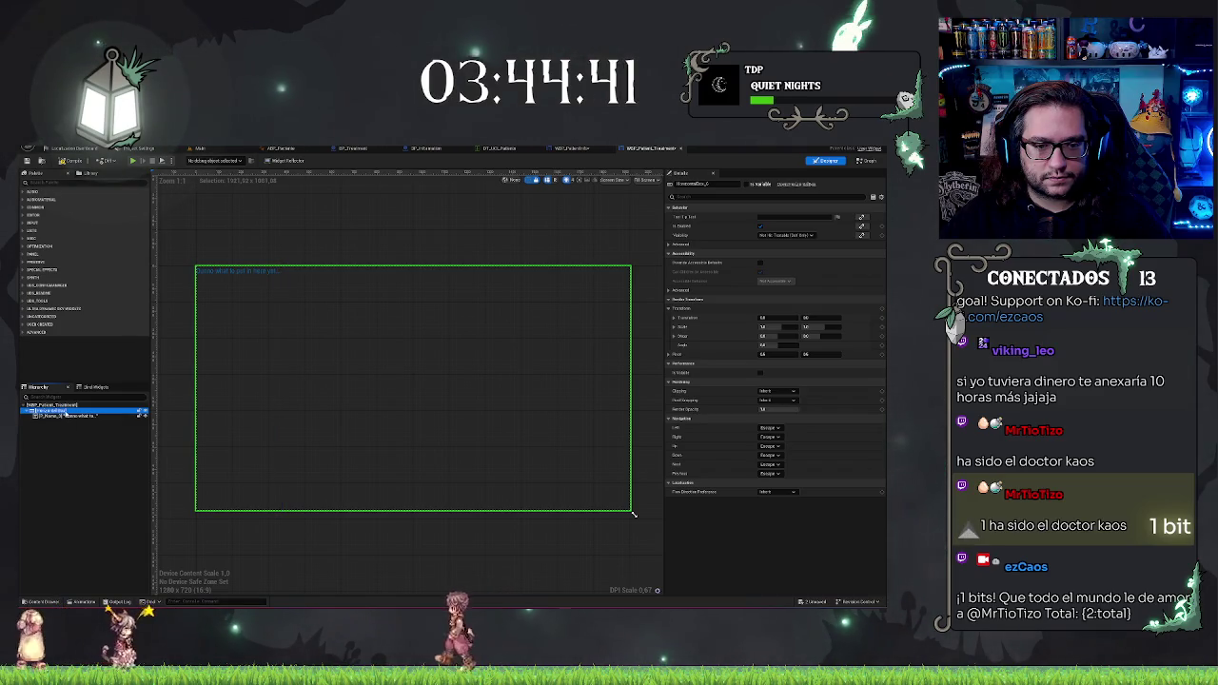
key("F2")
key("Return")
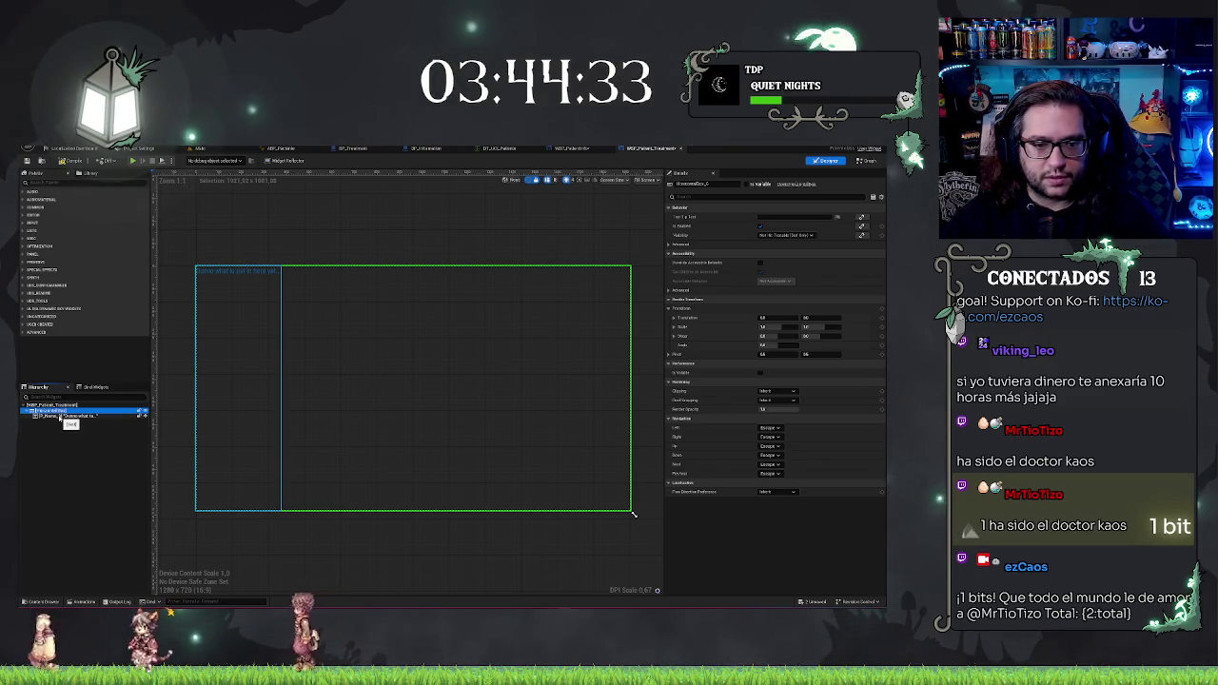
Step: Wrap the placeholder text widget with a Size Box
left_click(59, 416)
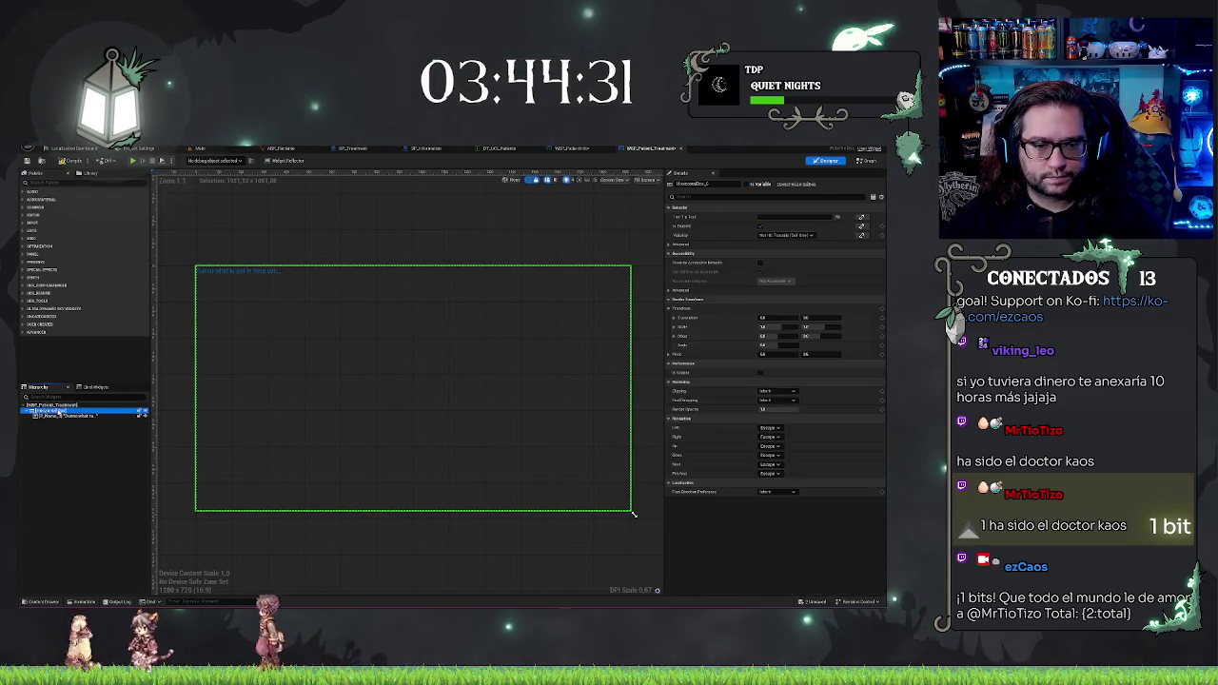
left_click_drag(59, 416, 72, 420)
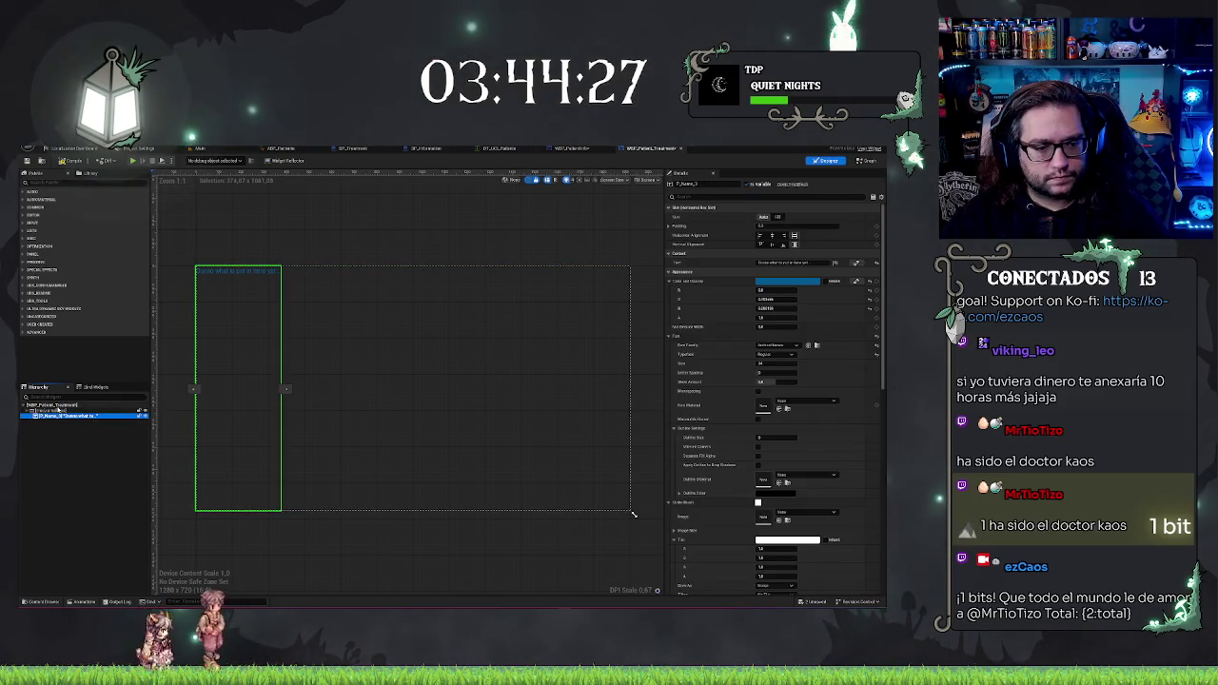
left_click(55, 410)
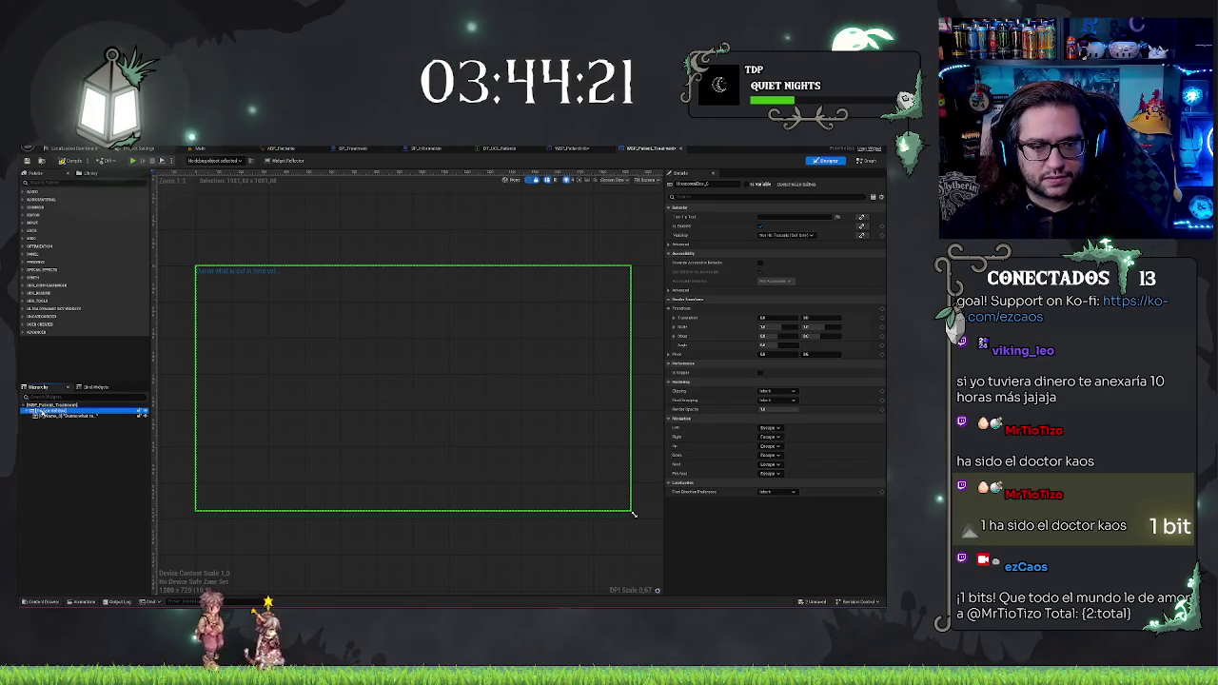
right_click(42, 412)
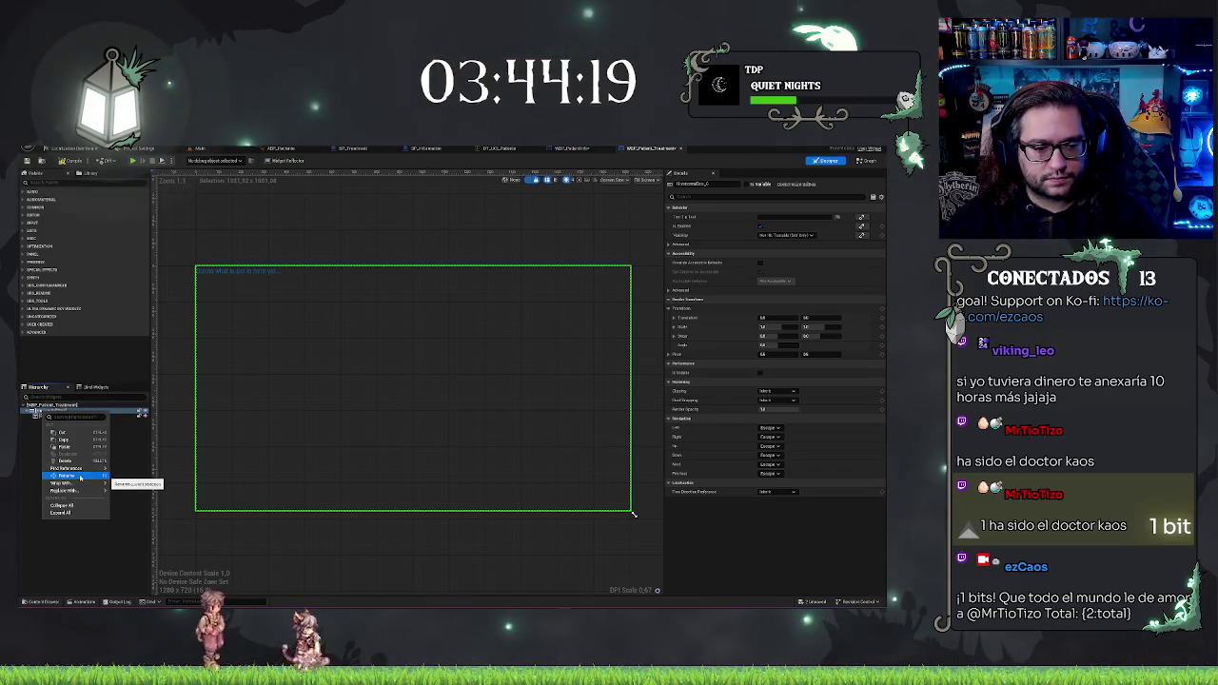
mouse_move(87, 472)
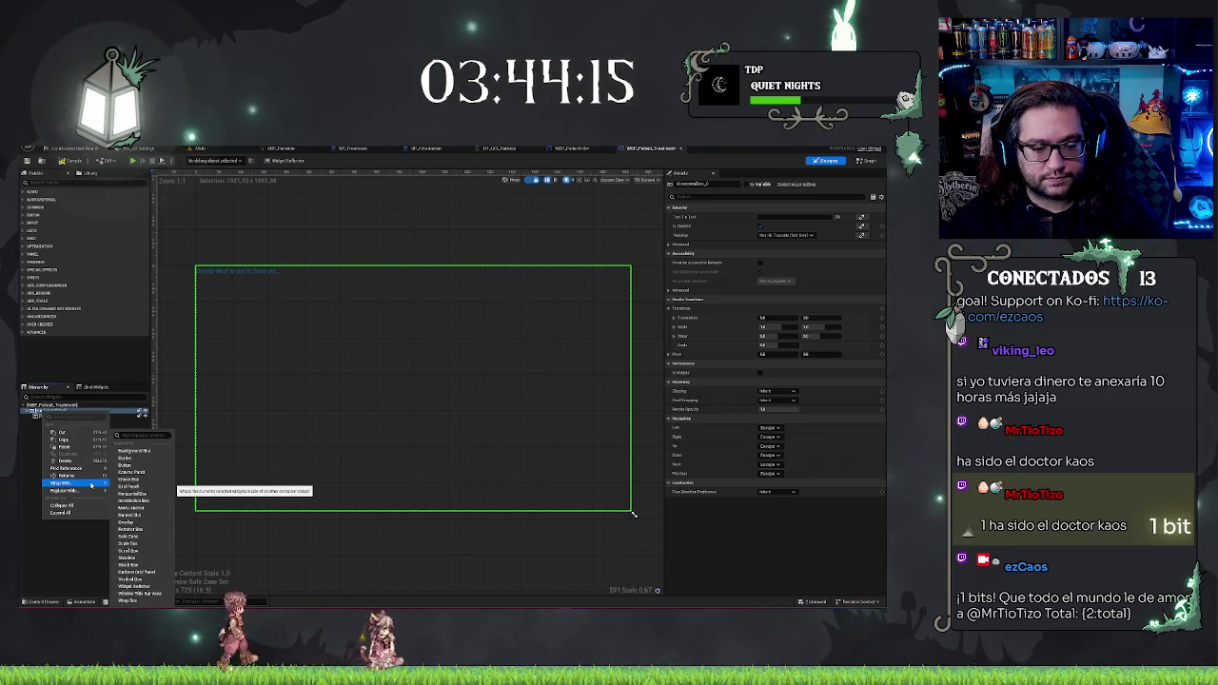
left_click(140, 559)
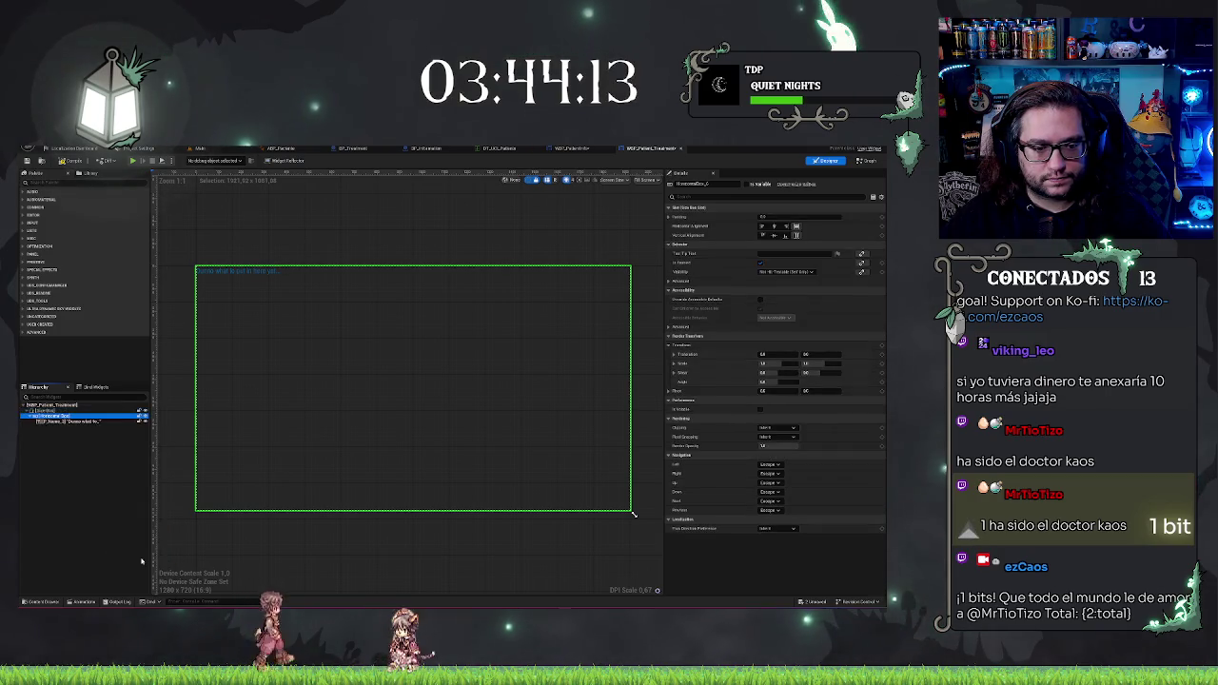
Step: Wrap the Size Box inside an Overlay
right_click(43, 410)
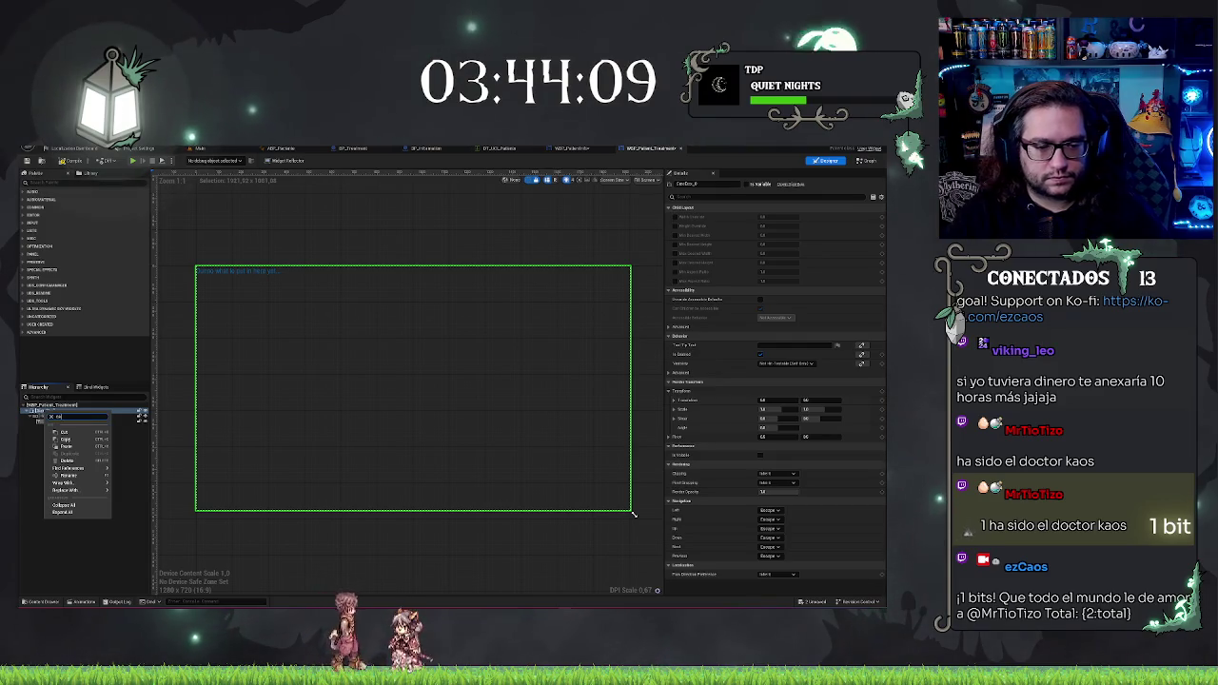
type("over")
key("Down")
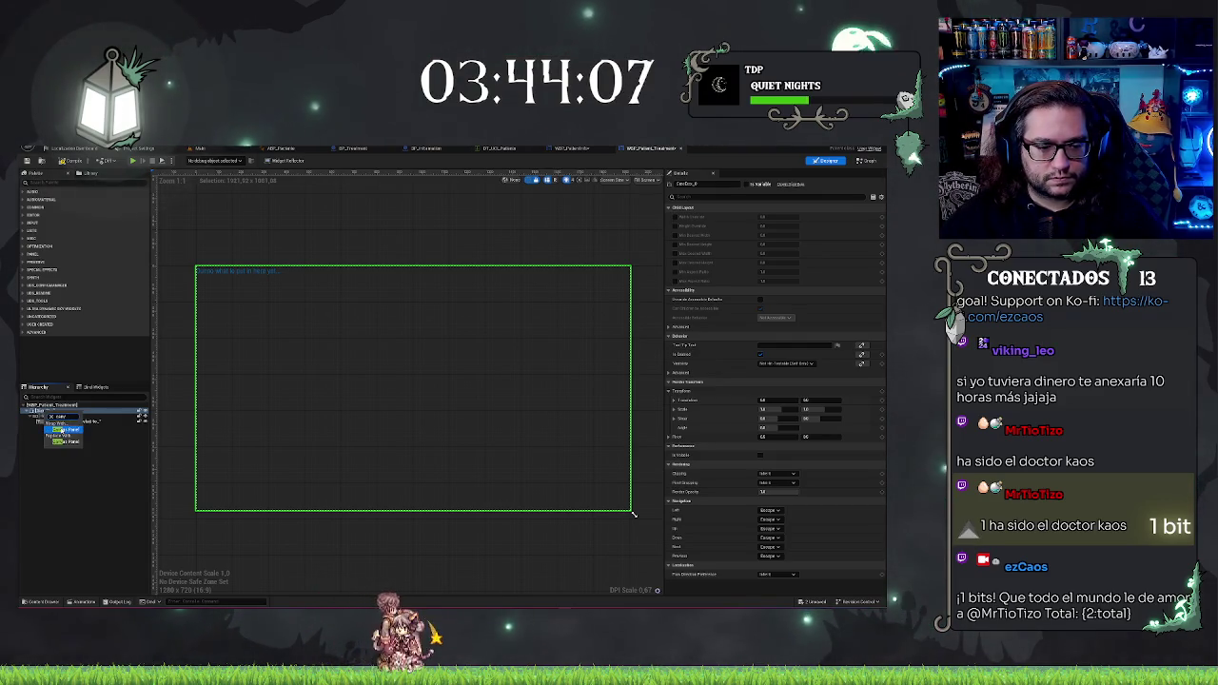
key("Return")
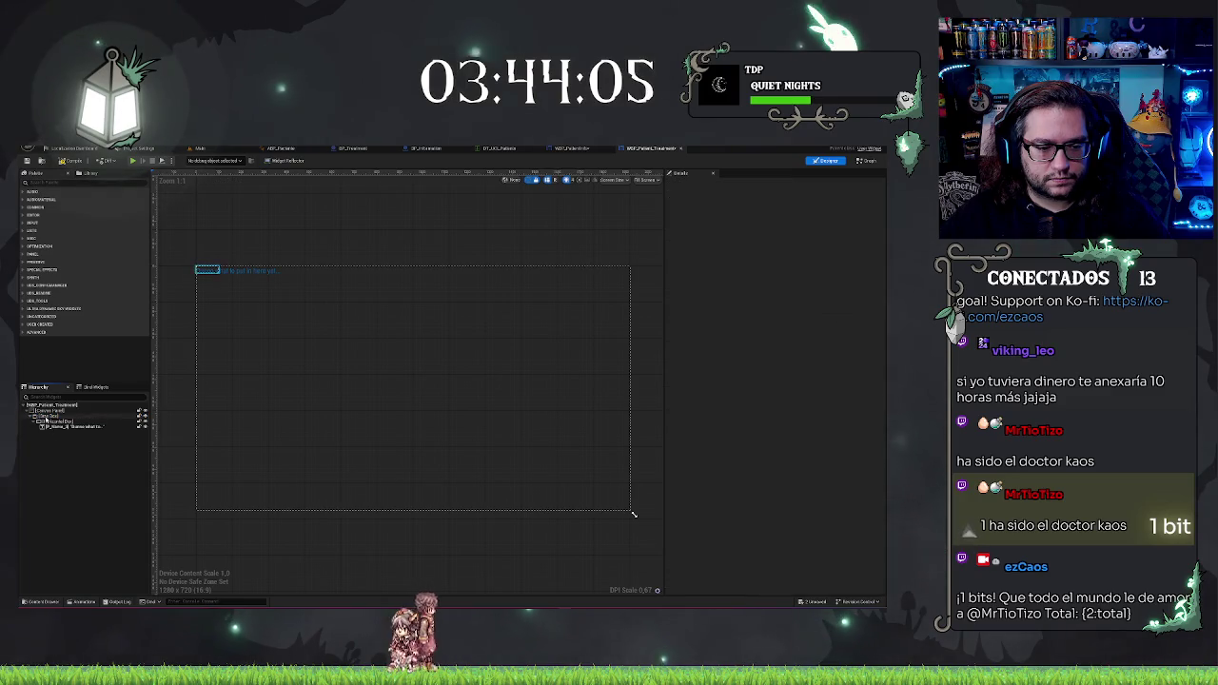
left_click(45, 418)
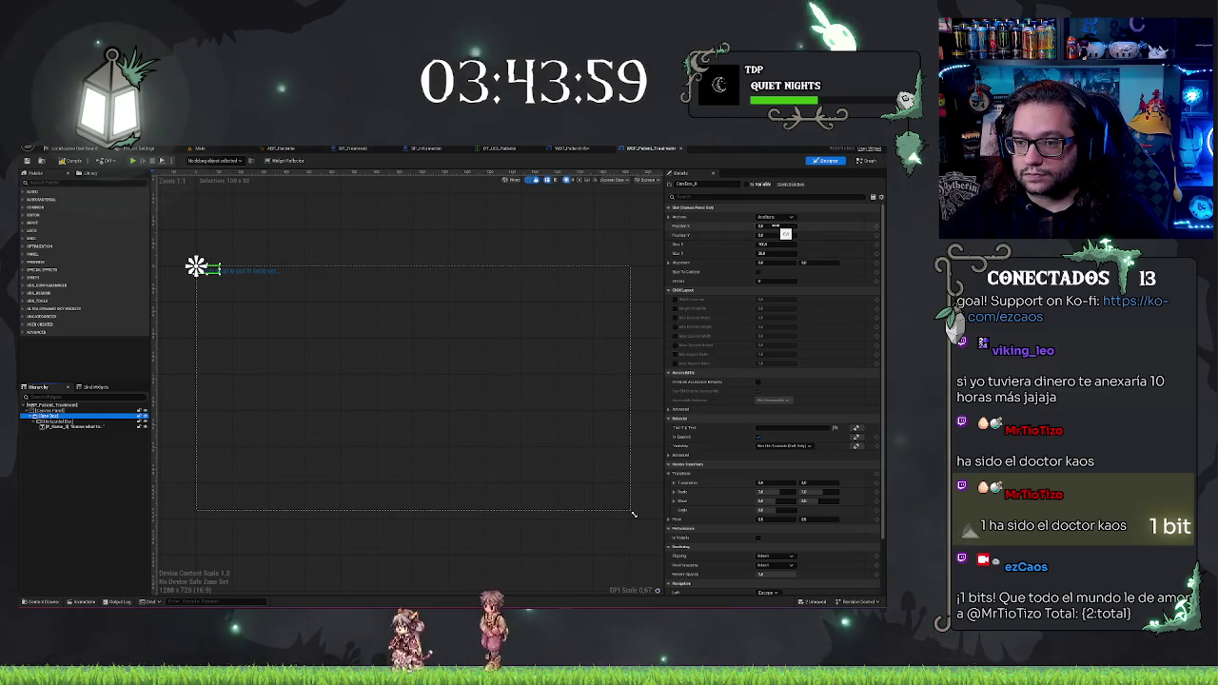
Step: Enable the Size Box width override, set Size To Content, and set slot Size X to 0
left_click(673, 300)
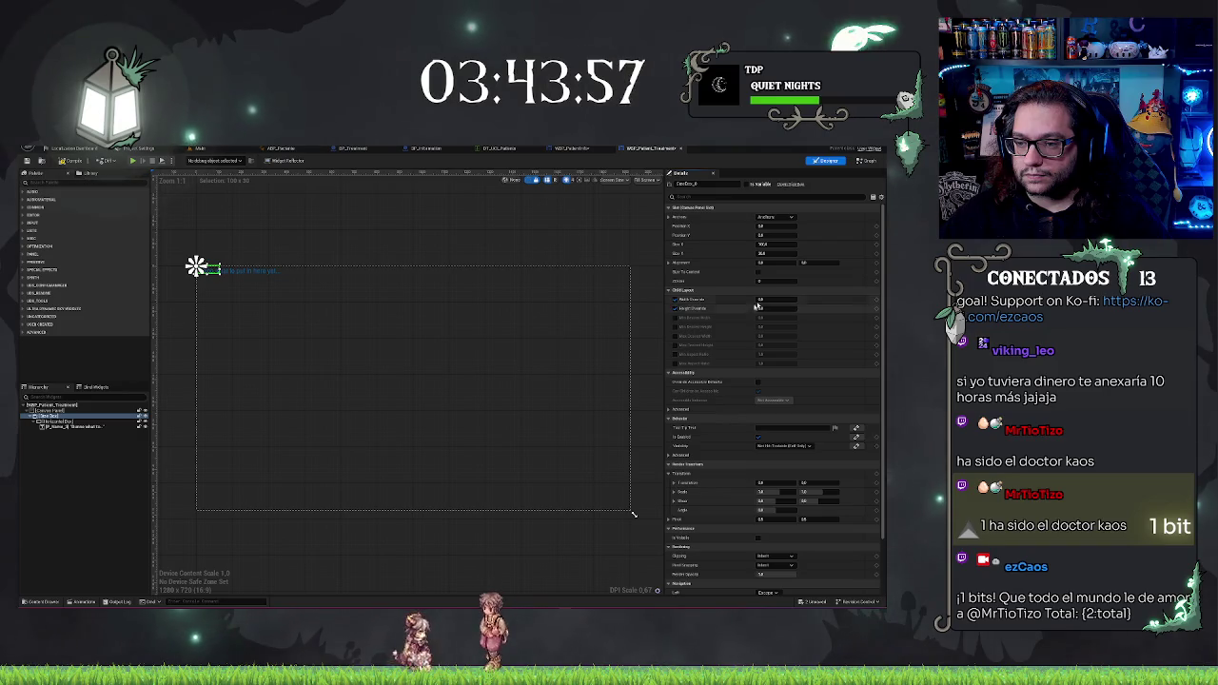
left_click(766, 300)
type("100")
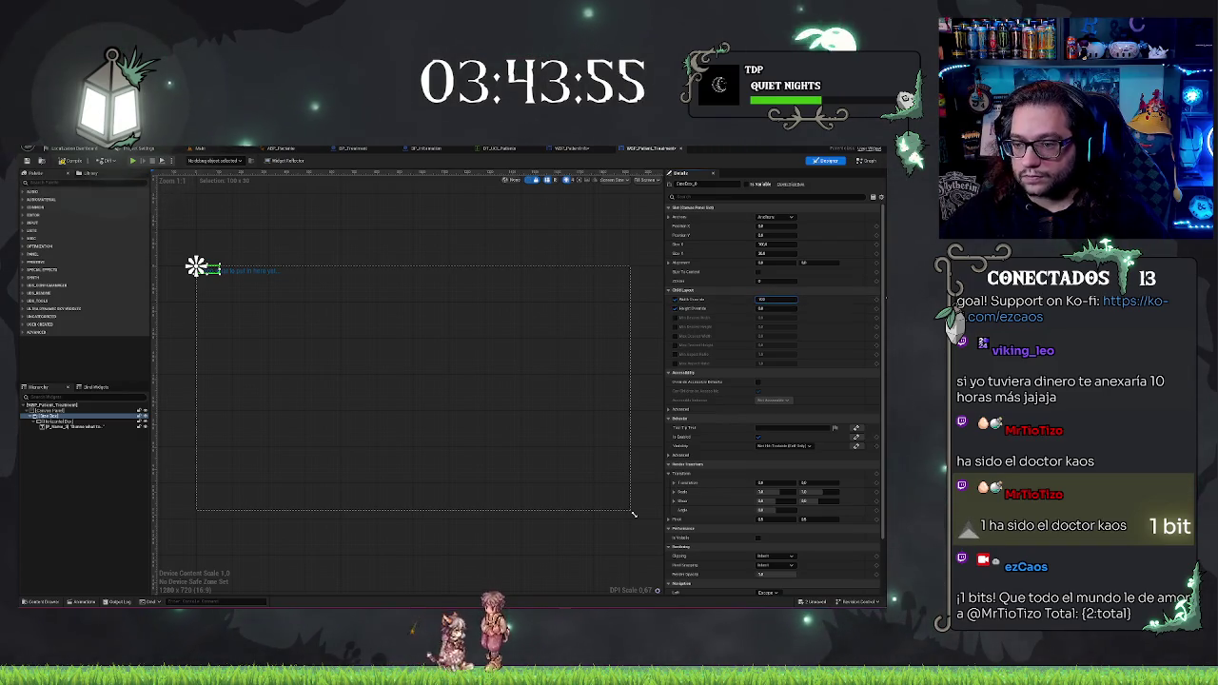
key("Return")
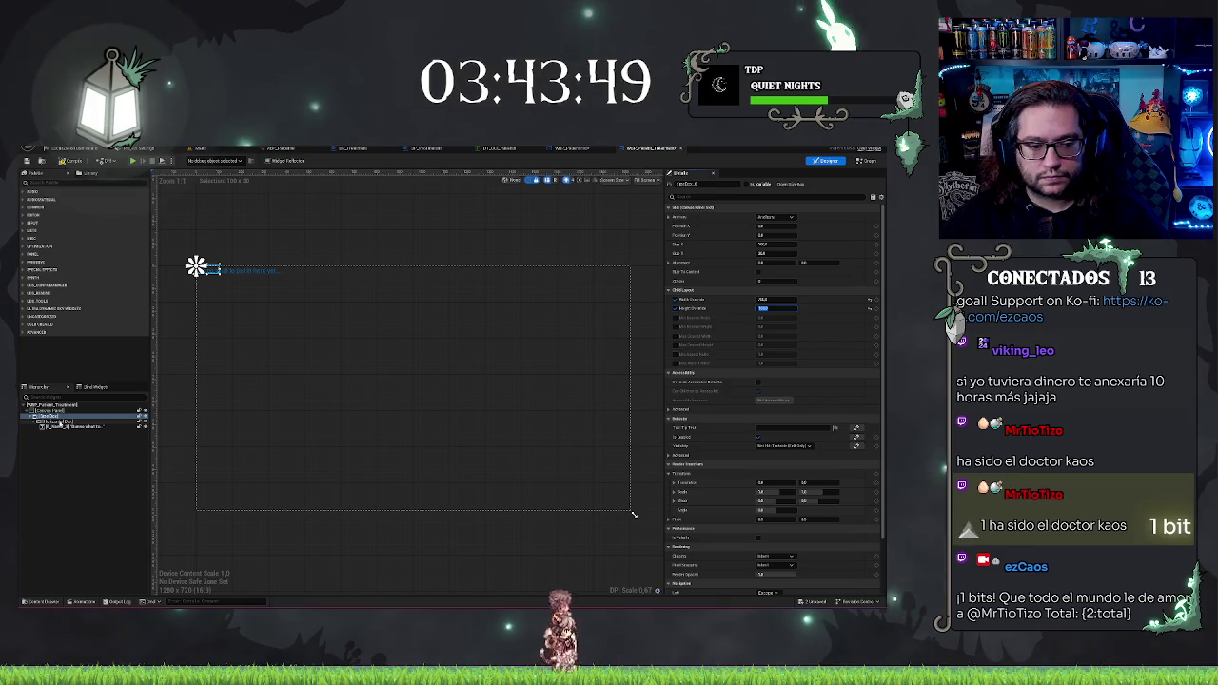
left_click(760, 273)
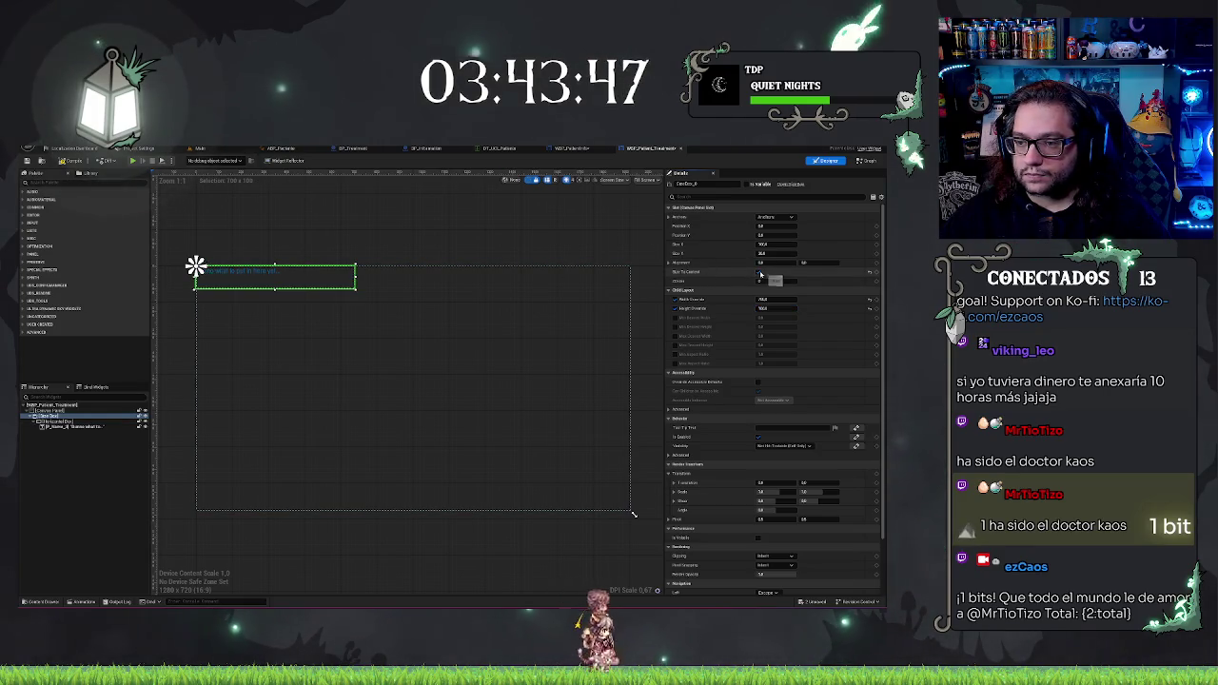
left_click(760, 273)
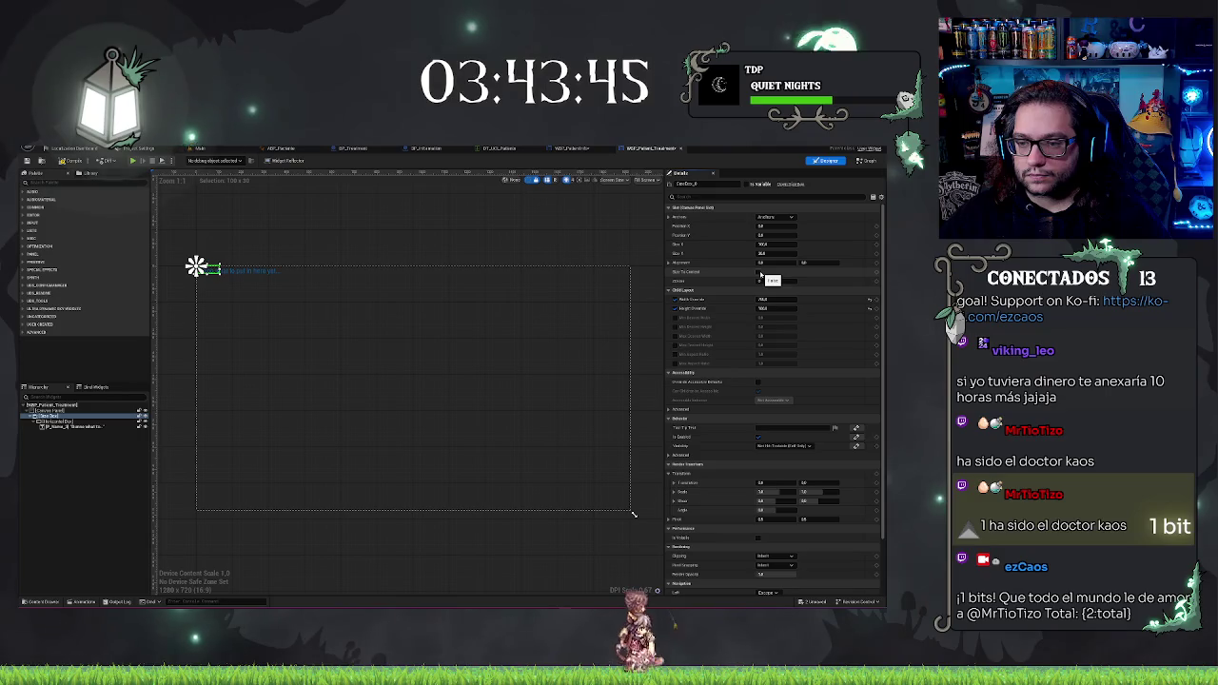
left_click(775, 245)
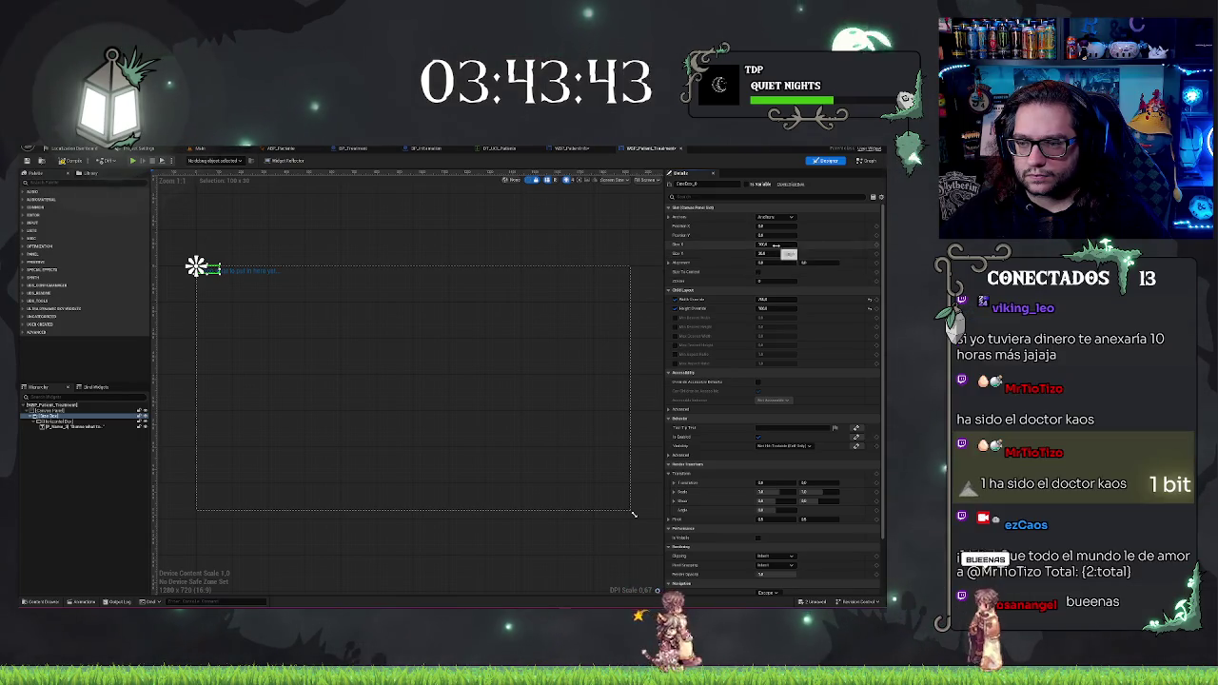
type("0")
key("Tab")
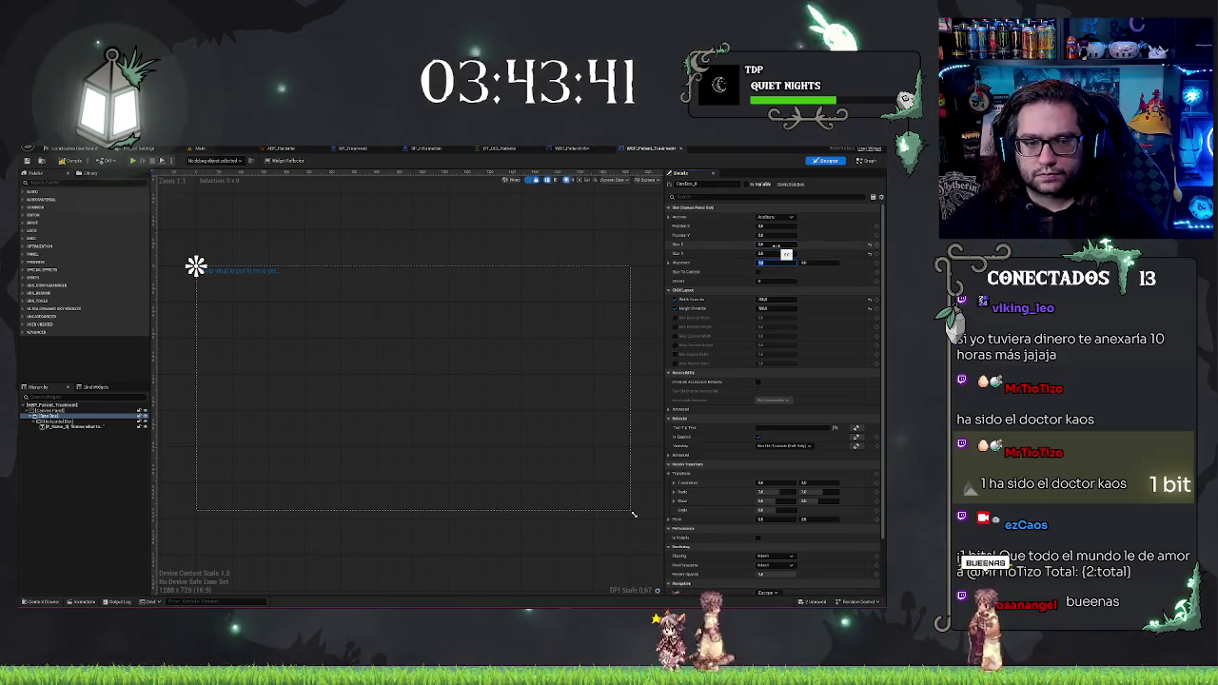
type("0")
Step: Set the Size Box width override to 700 and height override to 50
left_click(776, 299)
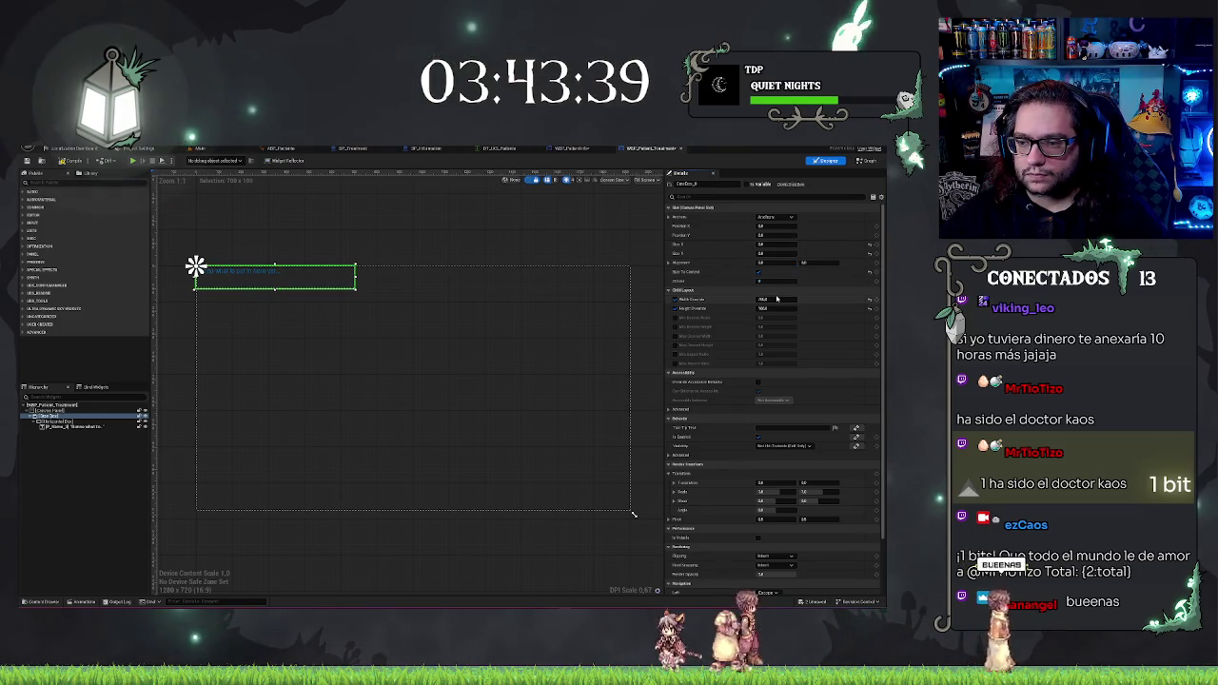
mouse_move(776, 298)
left_mouse_down()
mouse_move(790, 299)
mouse_move(769, 299)
left_mouse_up()
left_click(775, 299)
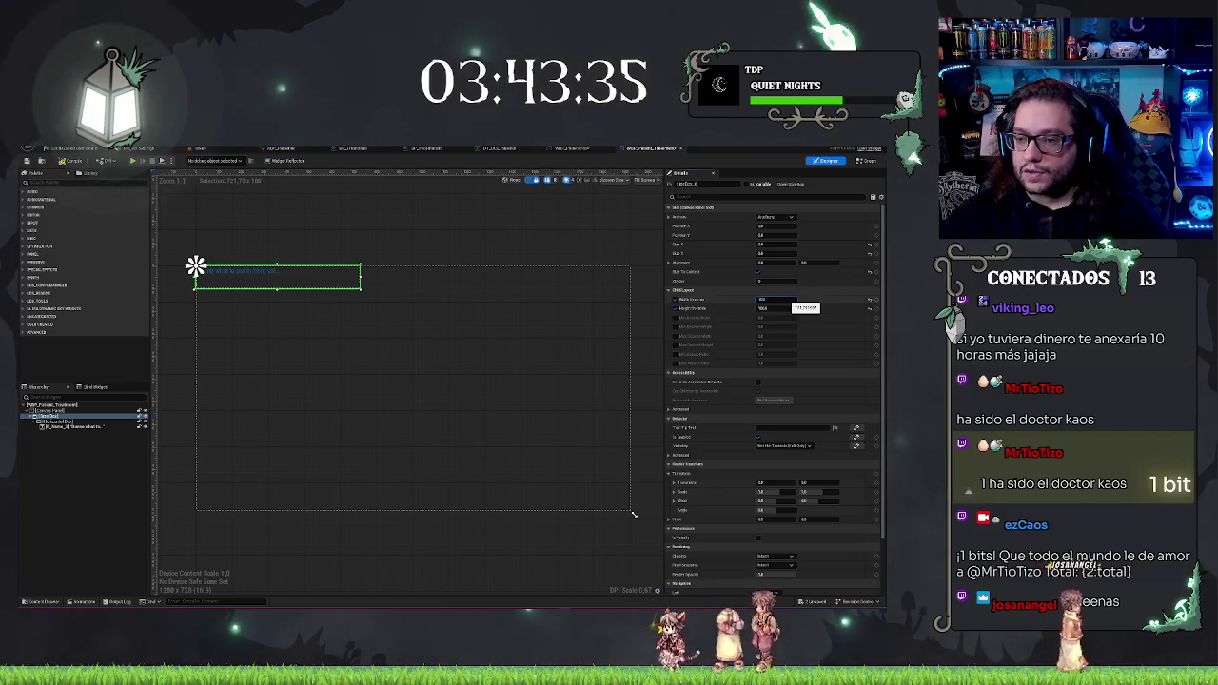
type("700")
key("Tab")
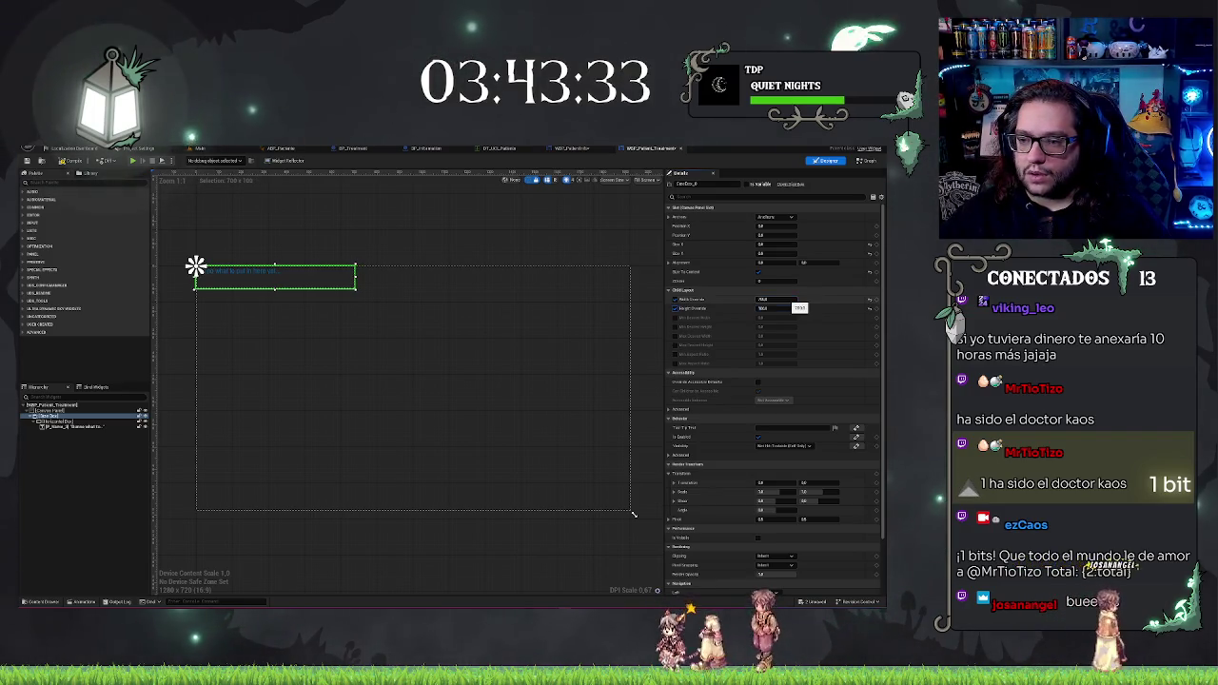
type("50")
key("Return")
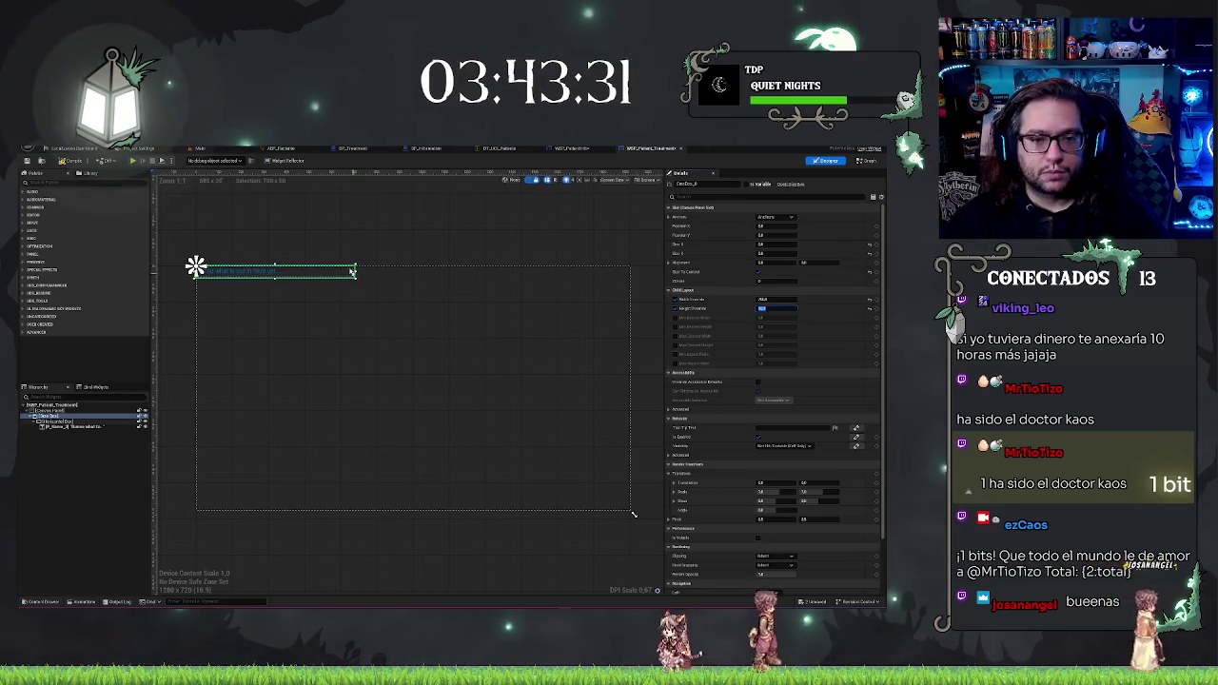
Step: Reselect the canvas and the size box, then go back to the Main level
scroll(298, 241, "up", 2)
scroll(298, 241, "up", 1)
left_click(47, 410)
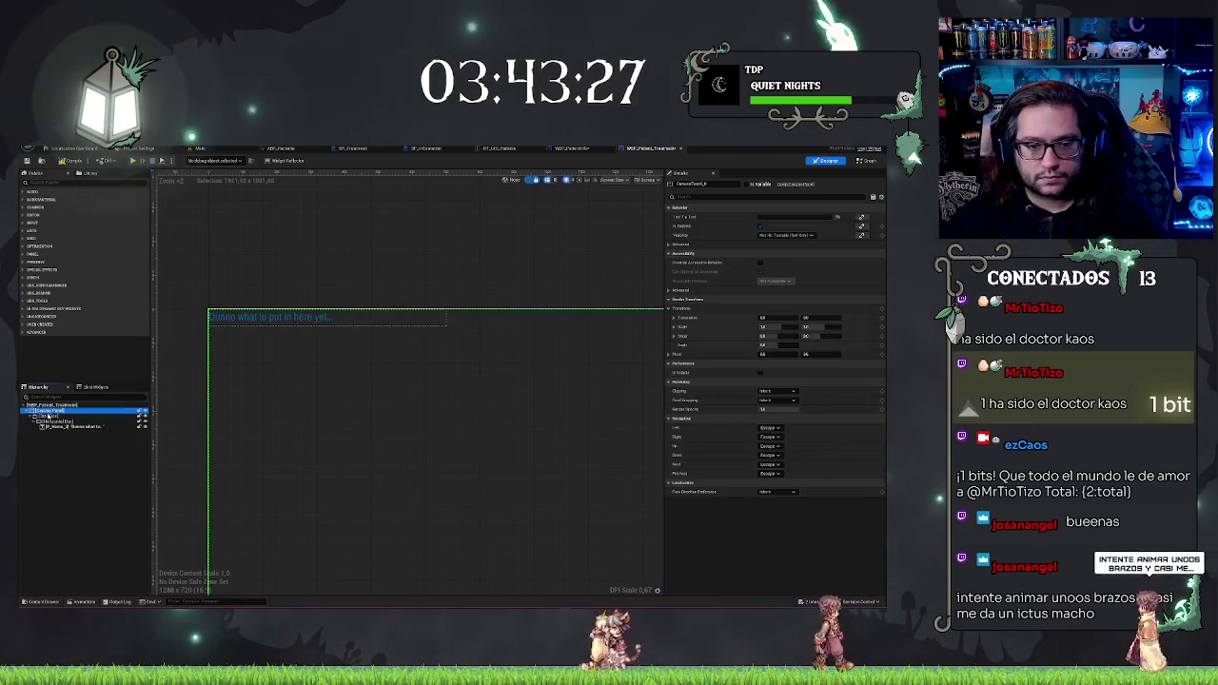
left_click(52, 417)
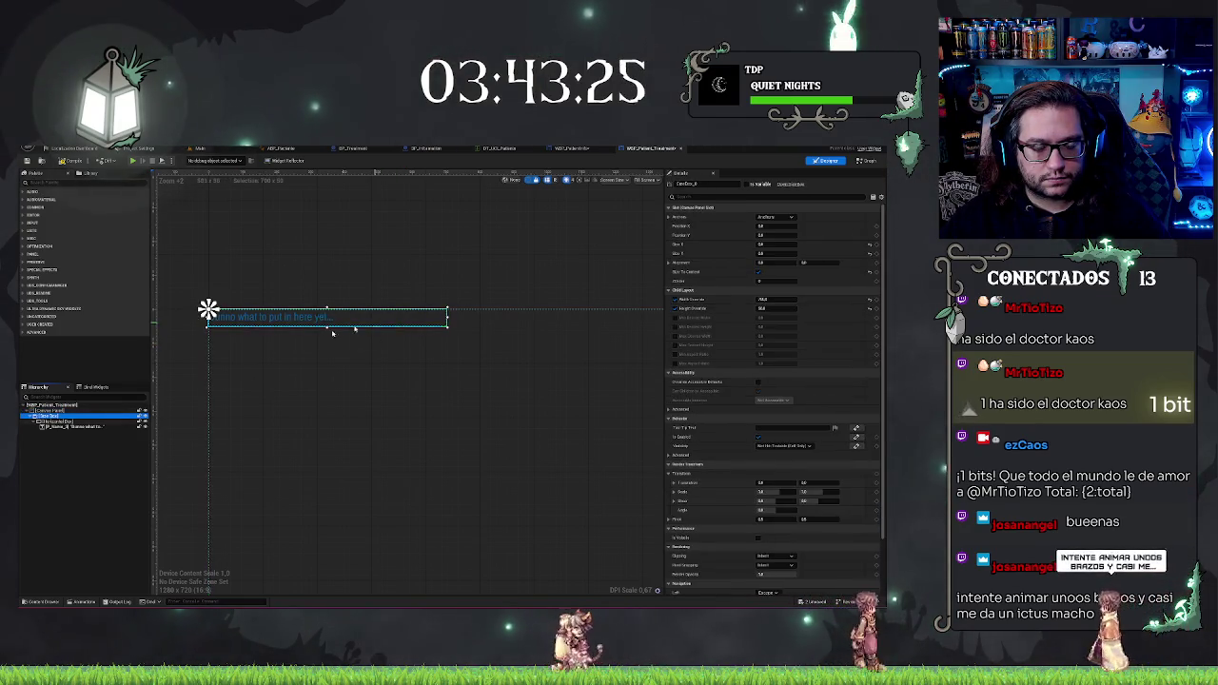
left_click(201, 150)
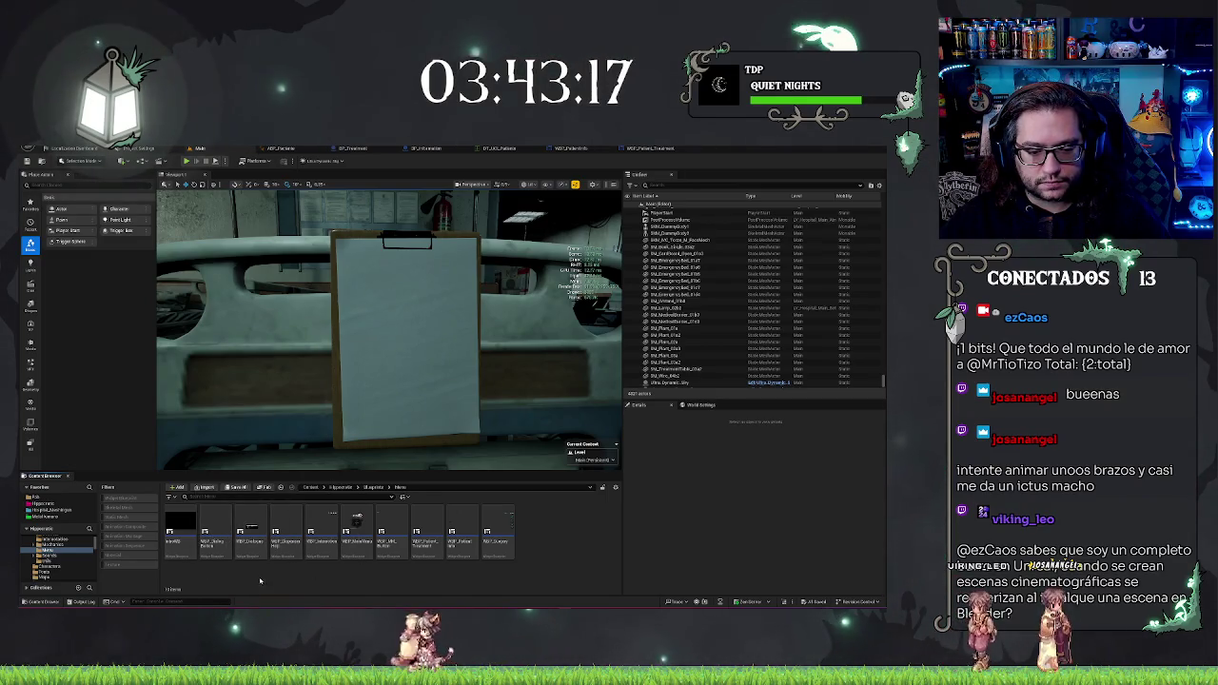
Step: Inspect WBP_DialogButton's canvas panel and child layout, then close it
double_click(218, 552)
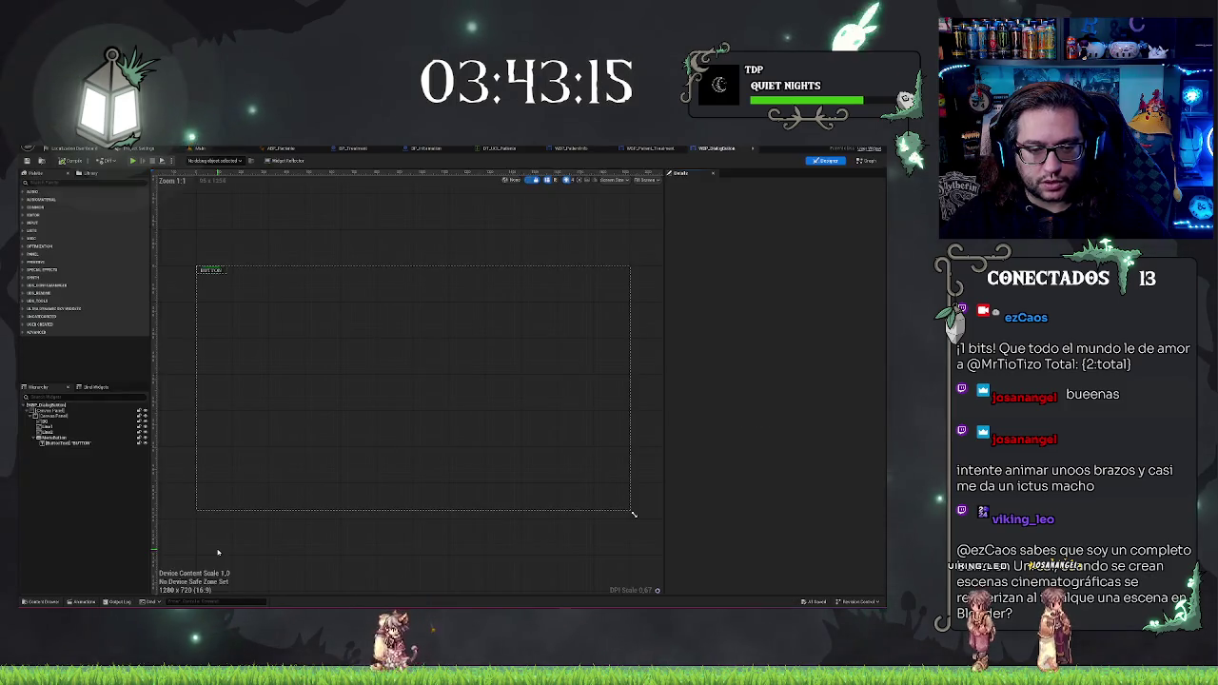
left_click(49, 410)
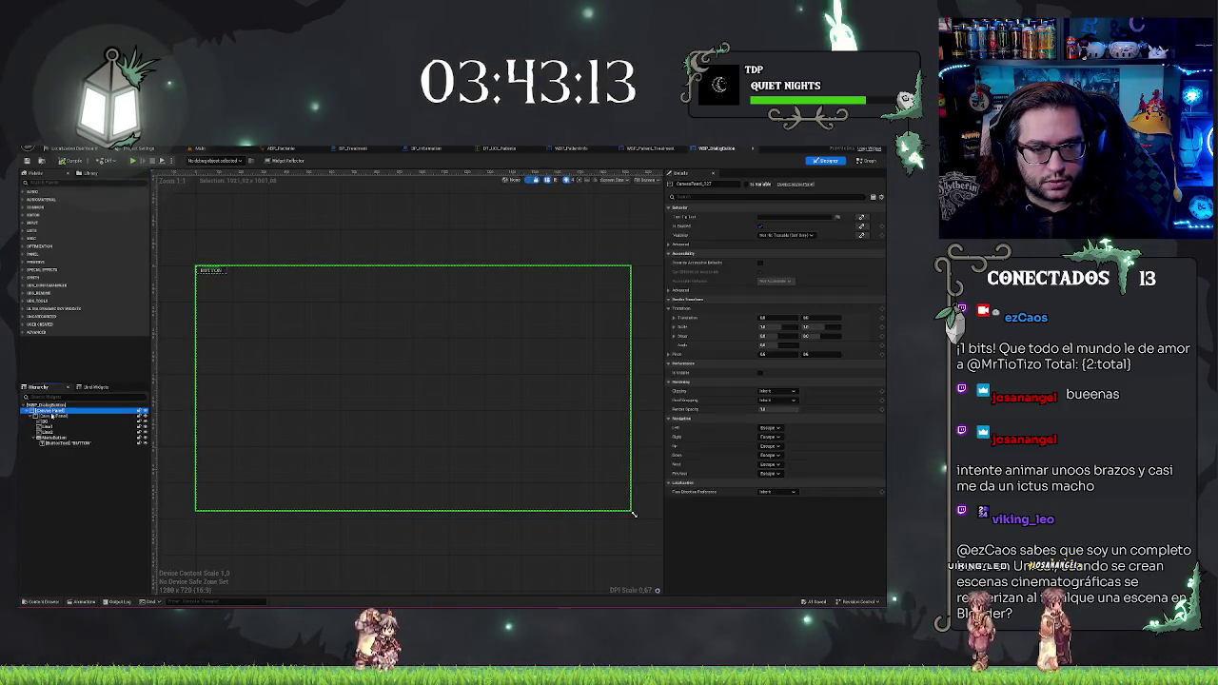
left_click(57, 416)
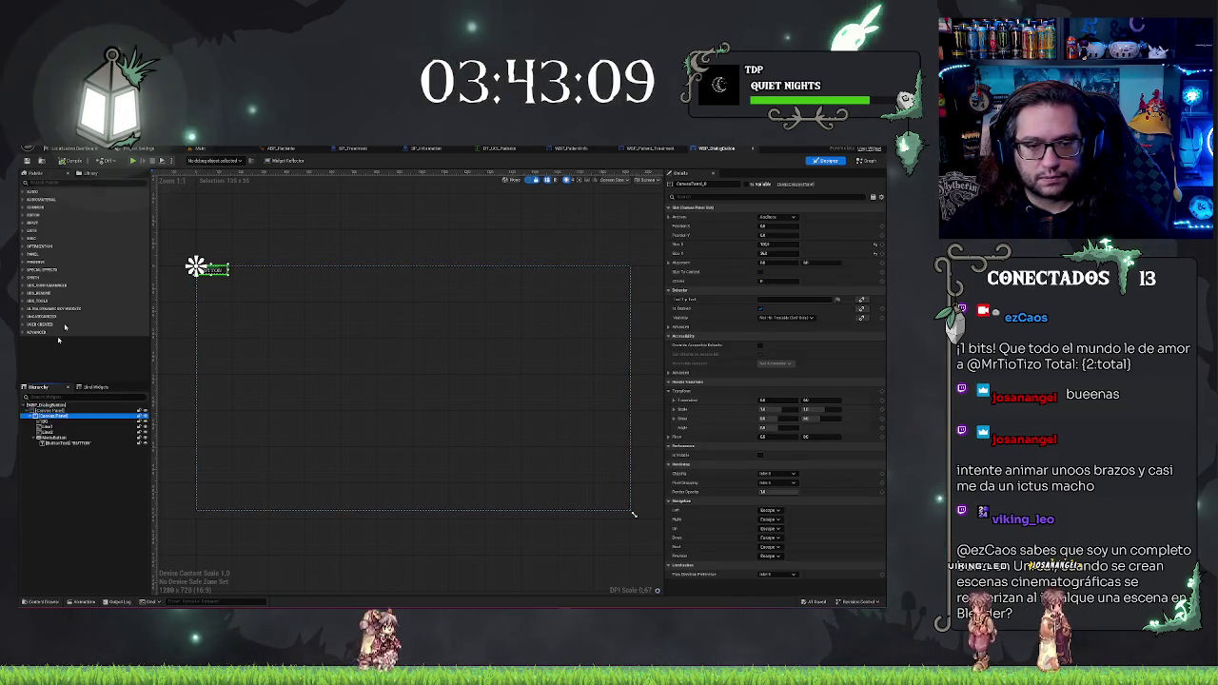
middle_click(704, 148)
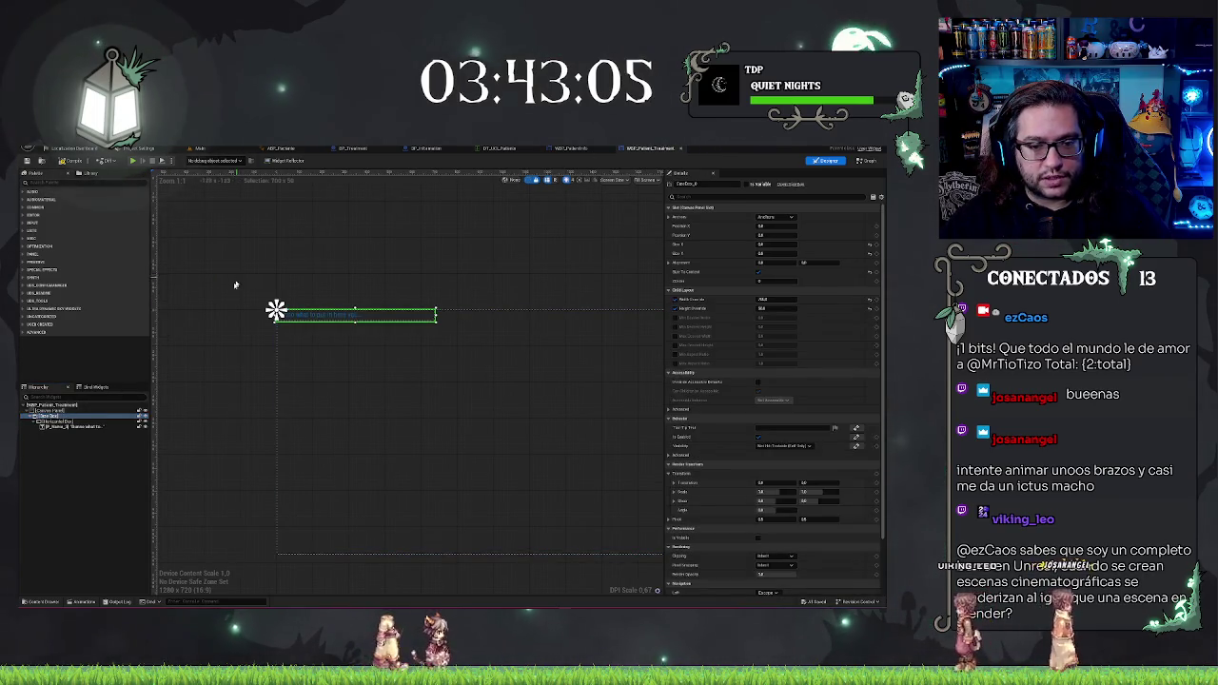
scroll(235, 285, "up", 3)
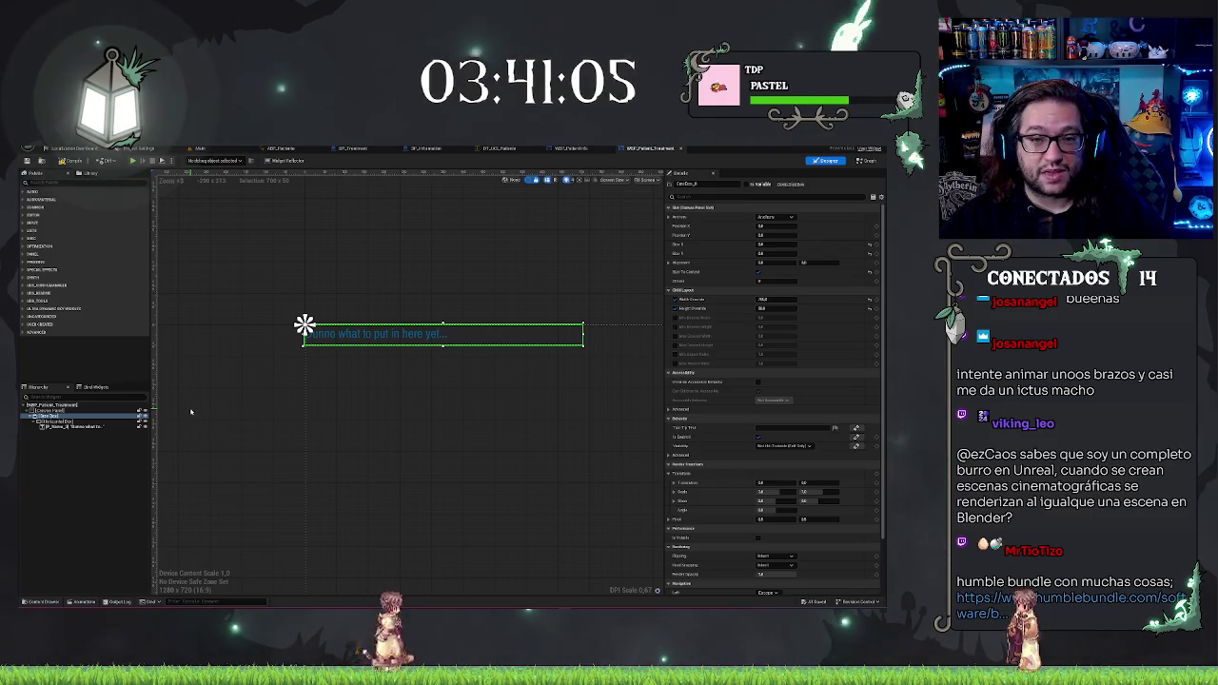
Step: Change the patient widget TextBlock's Text property from the placeholder to 'Medicine'
left_click(76, 426)
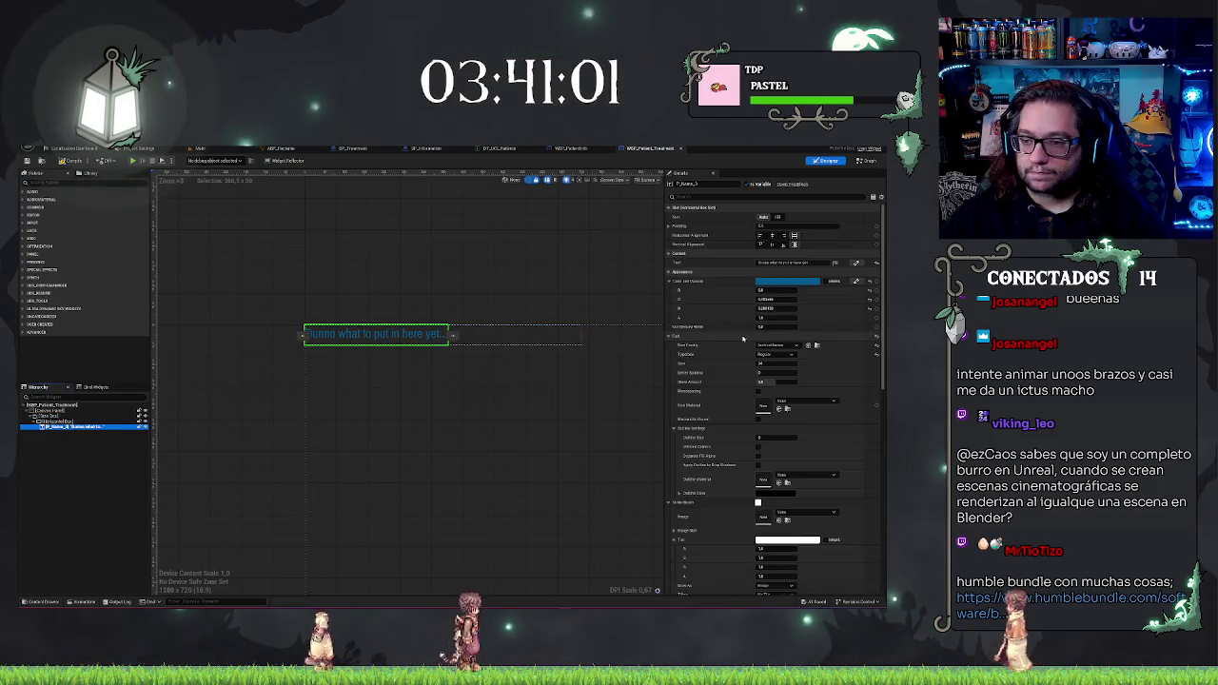
left_click(816, 263)
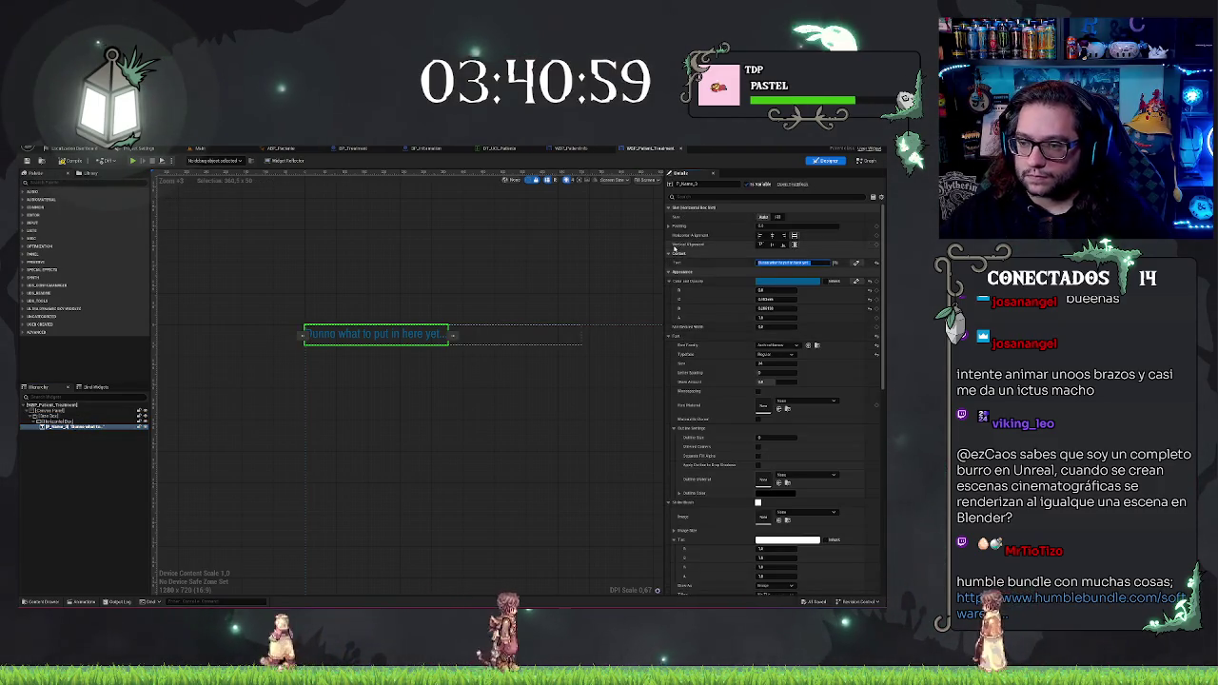
type("Mantener")
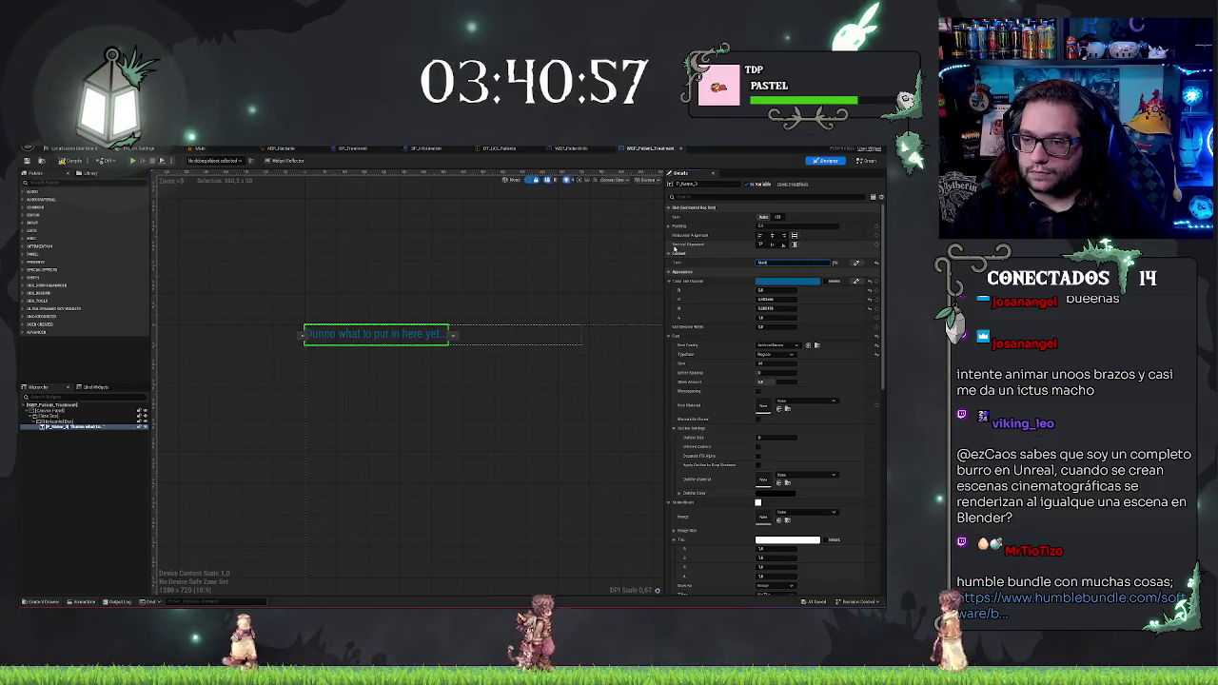
left_click(232, 395)
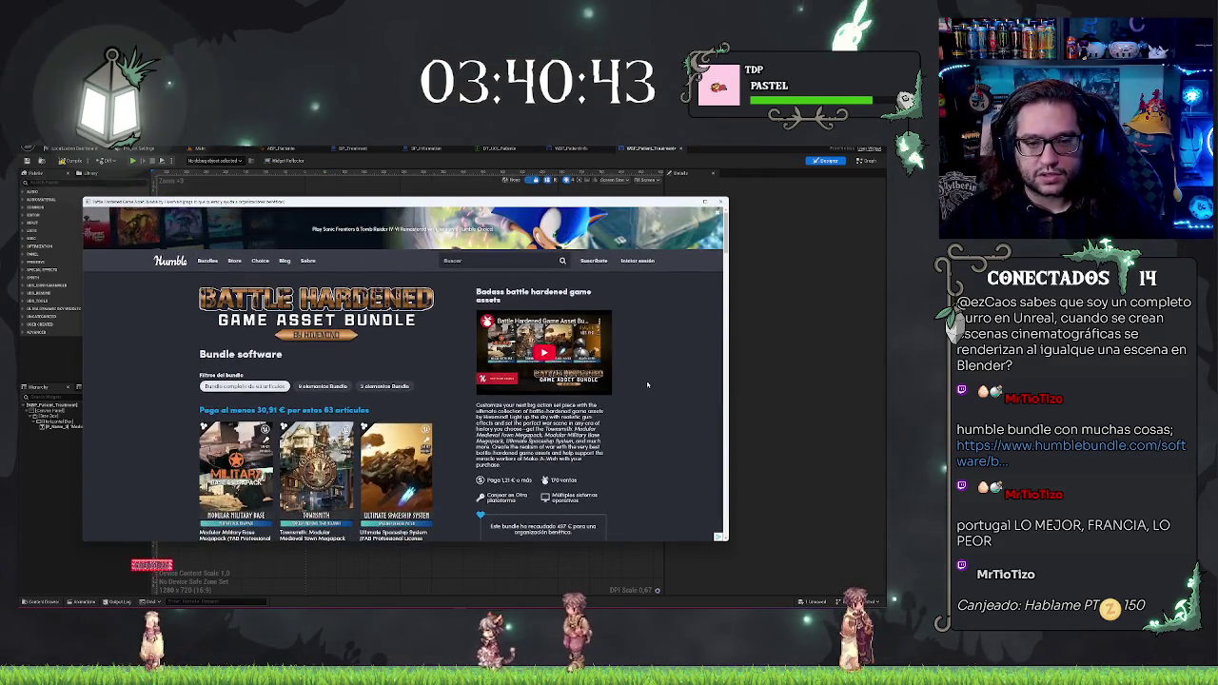
Step: Scroll the Battle Hardened bundle page and expand the Realistic Blood VFX pack details
scroll(646, 384, "down", 3)
scroll(643, 388, "up", 3)
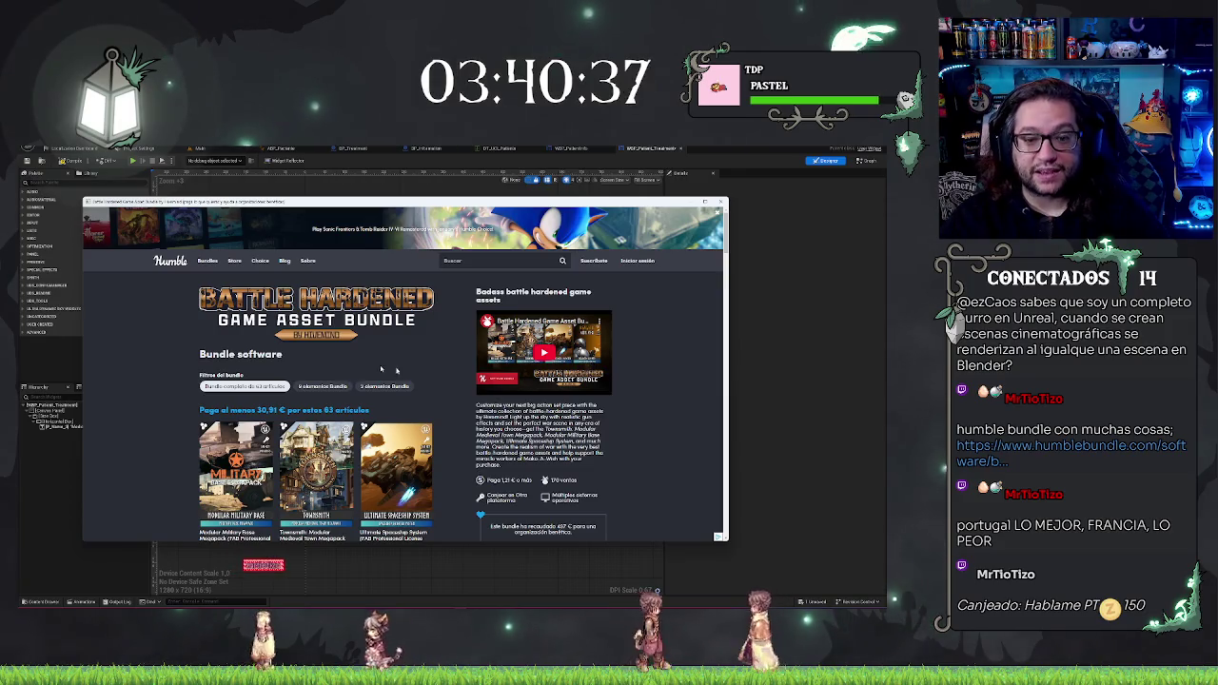
scroll(571, 366, "down", 2)
scroll(569, 366, "down", 2)
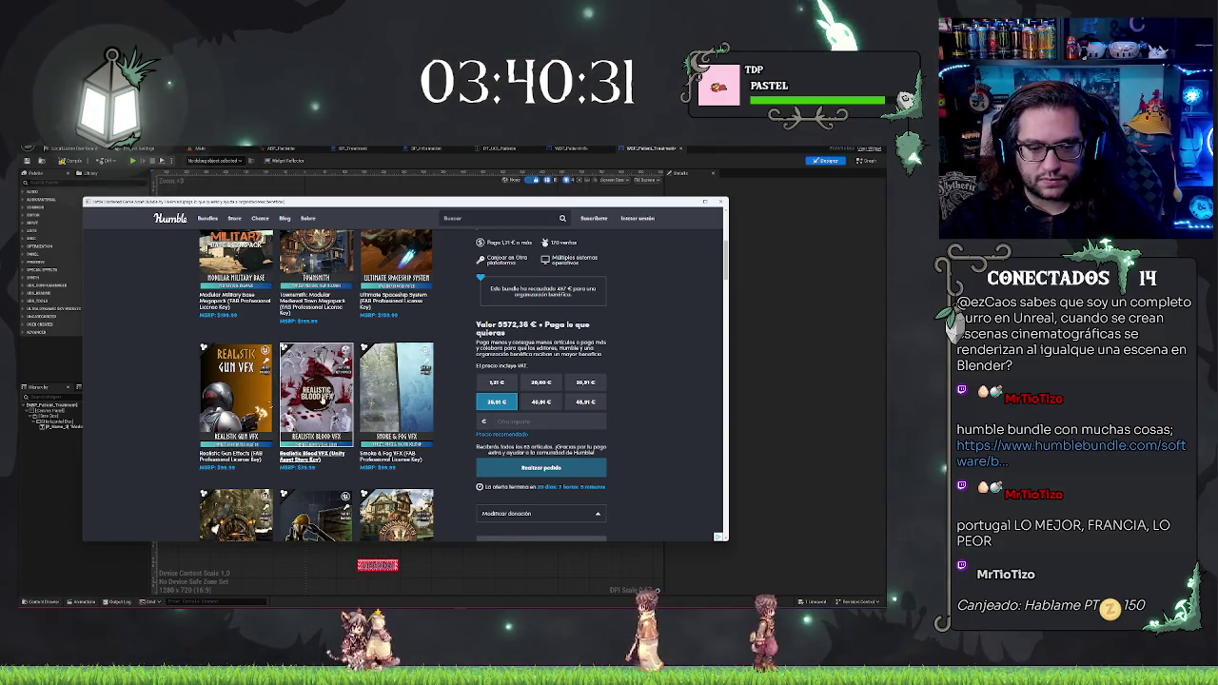
left_click(319, 381)
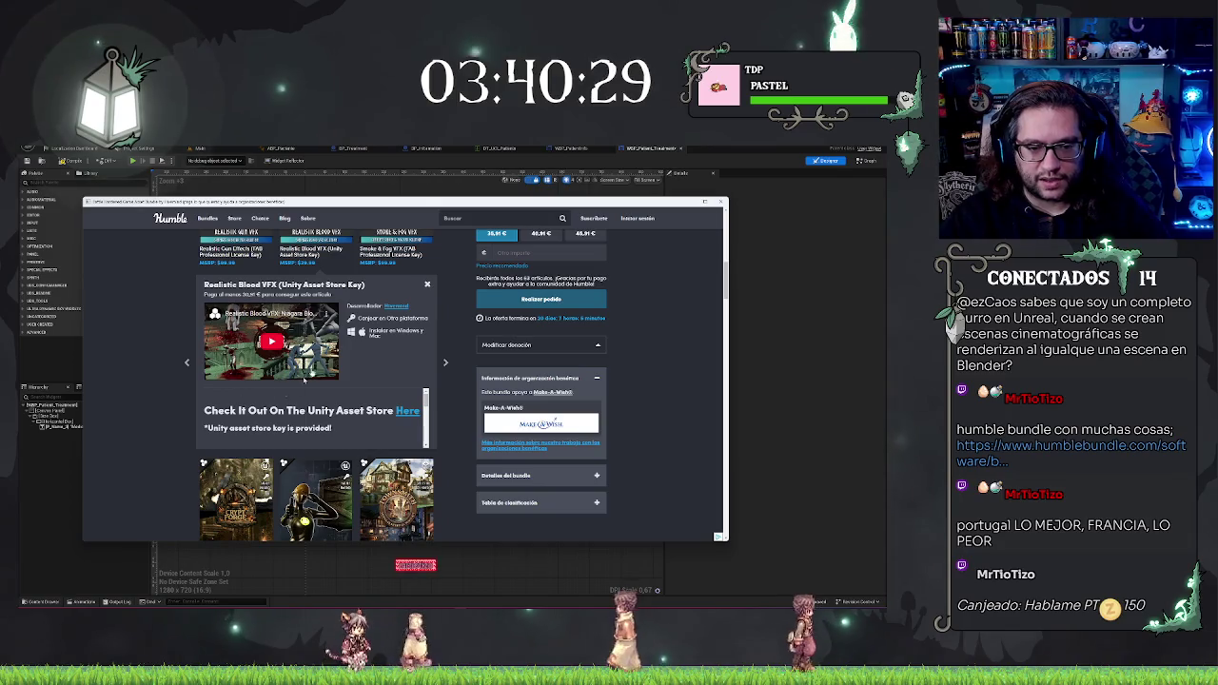
Step: Scroll further down the bundle and expand the Abandoned Hospital pack details
scroll(318, 417, "up", 2)
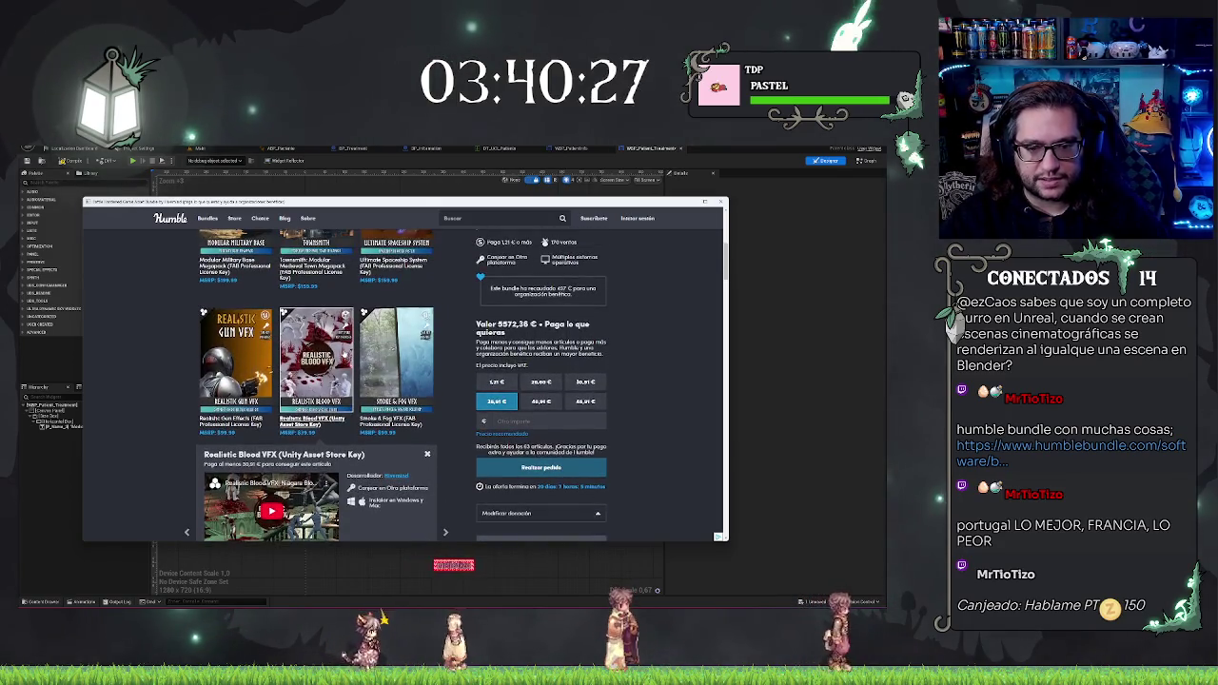
scroll(345, 354, "down", 5)
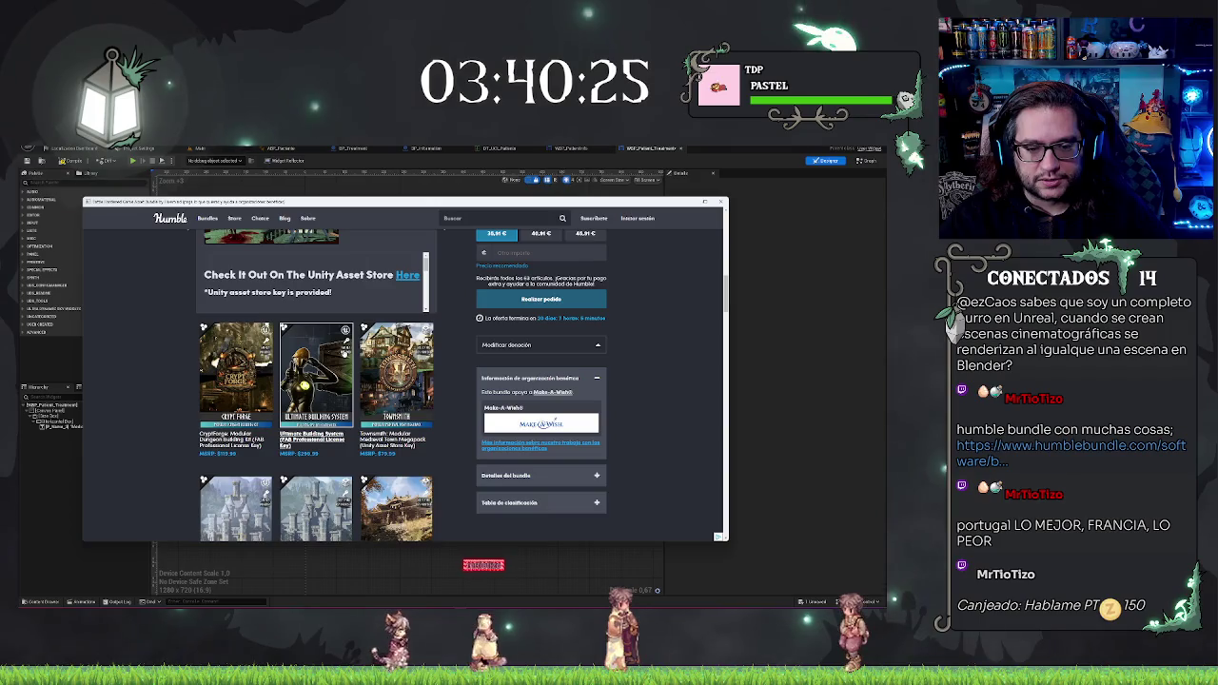
scroll(344, 354, "down", 4)
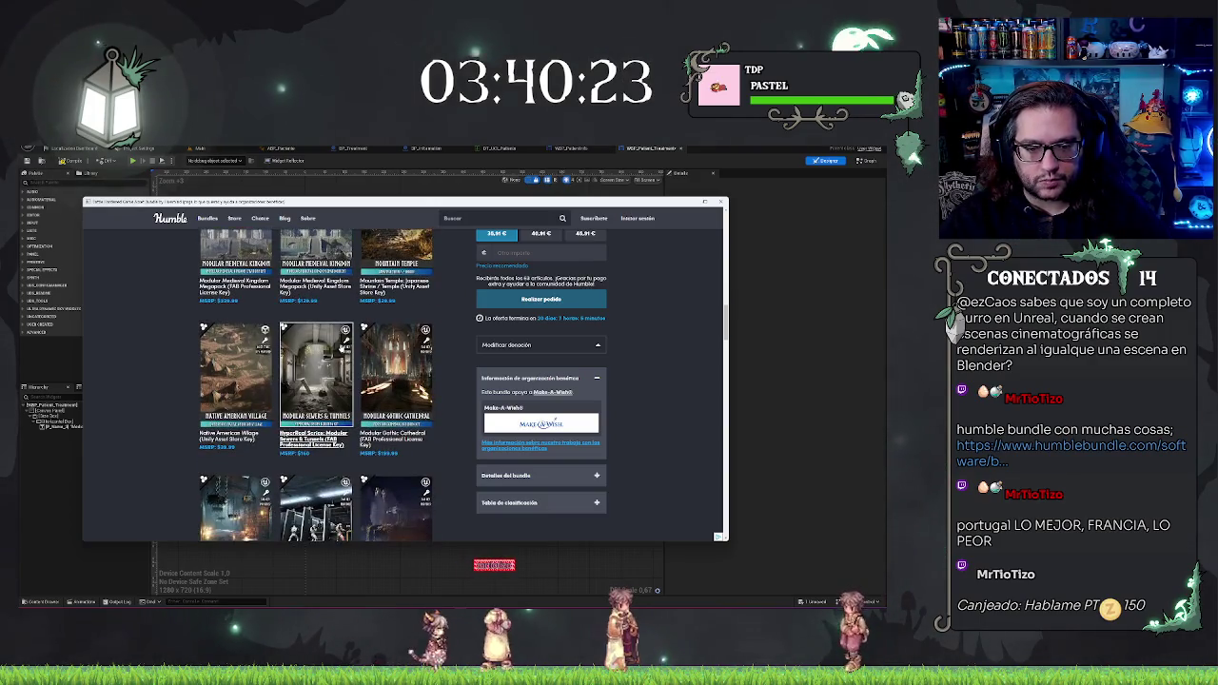
scroll(345, 350, "down", 3)
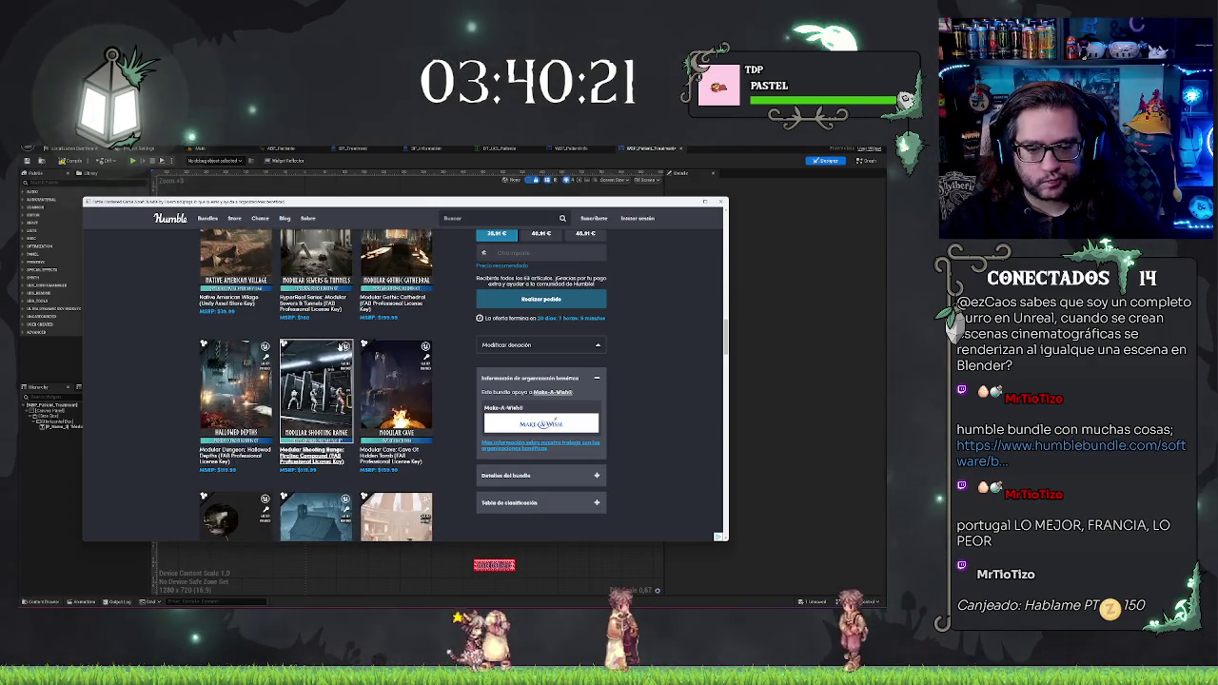
scroll(343, 348, "down", 4)
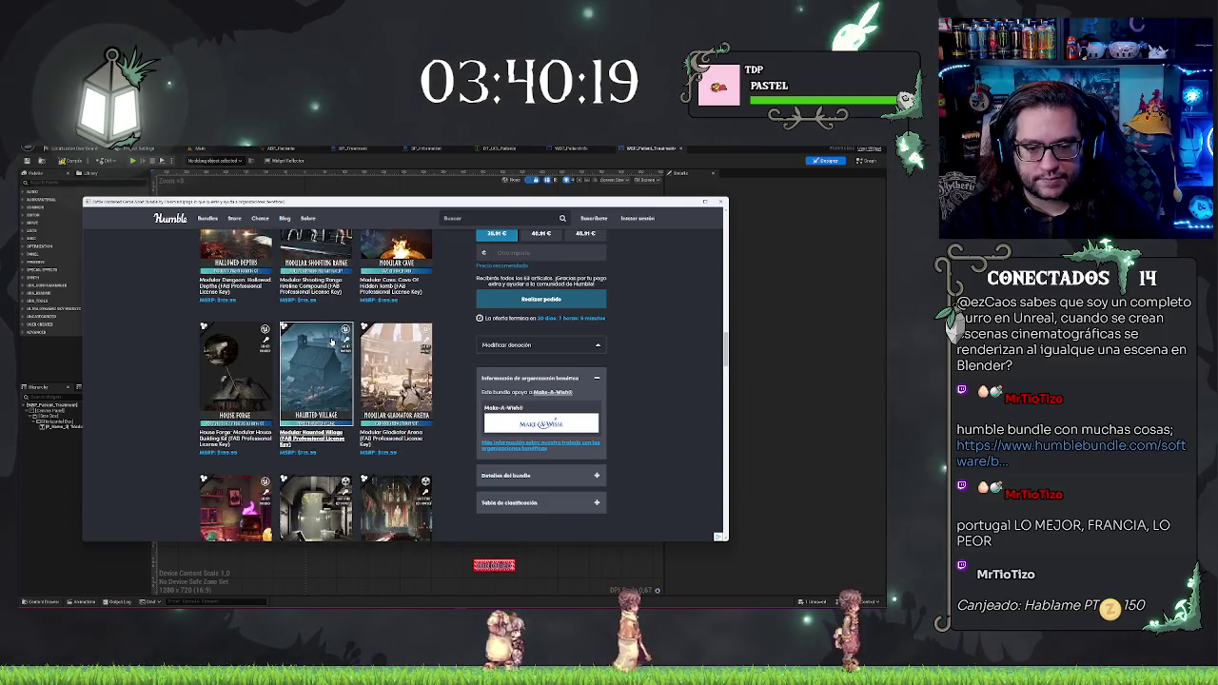
scroll(331, 341, "down", 8)
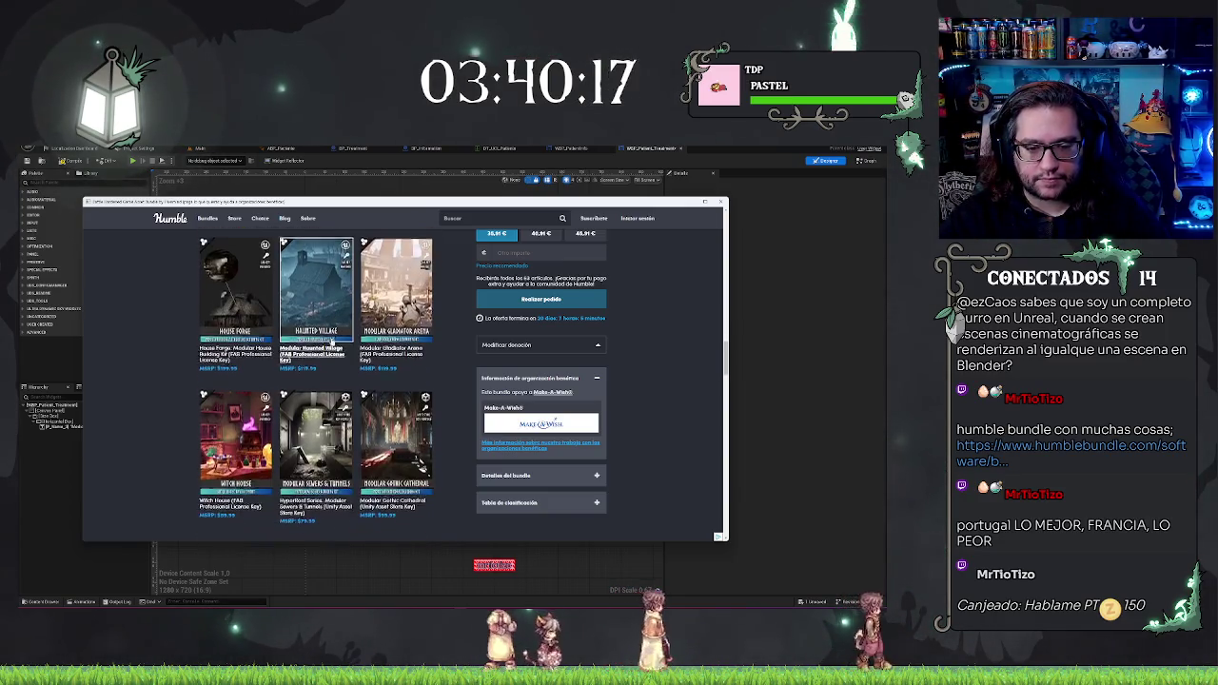
scroll(331, 340, "down", 4)
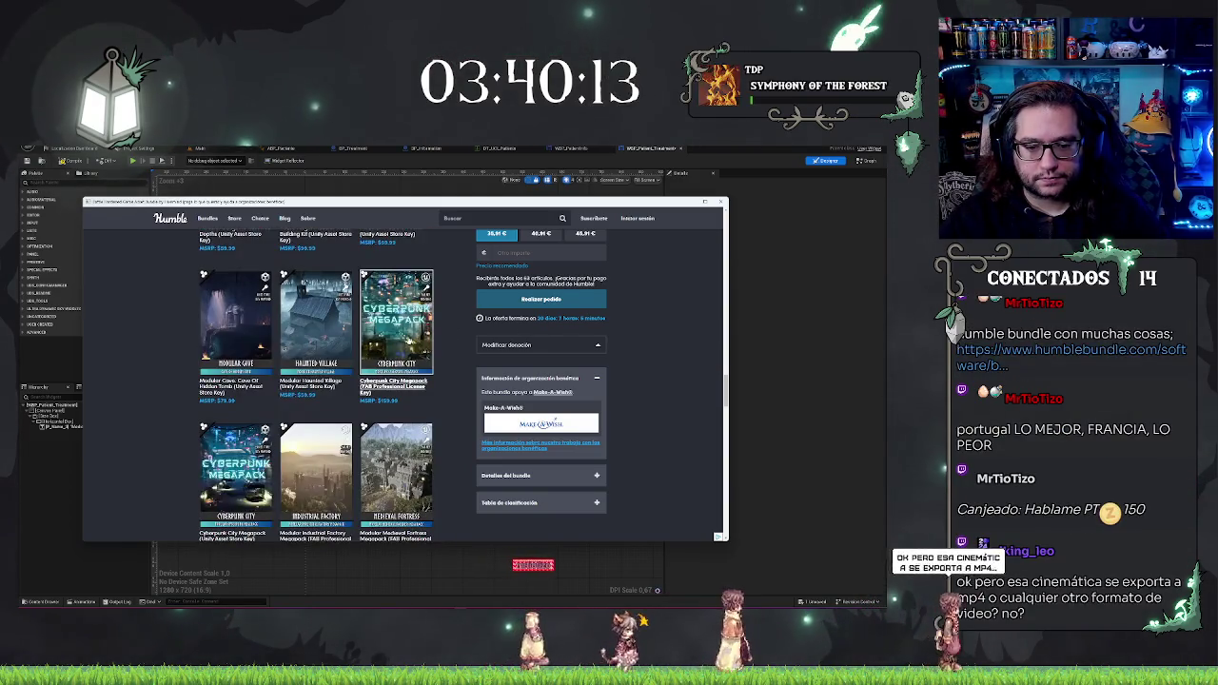
scroll(413, 337, "down", 5)
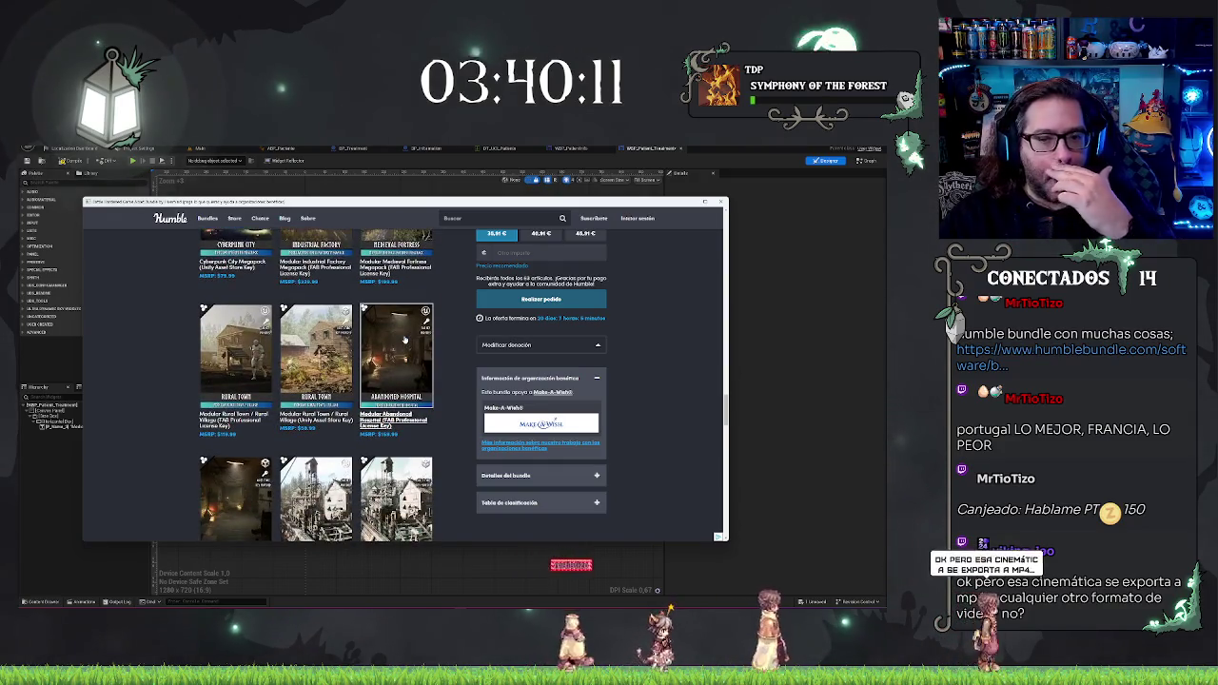
left_click(404, 340)
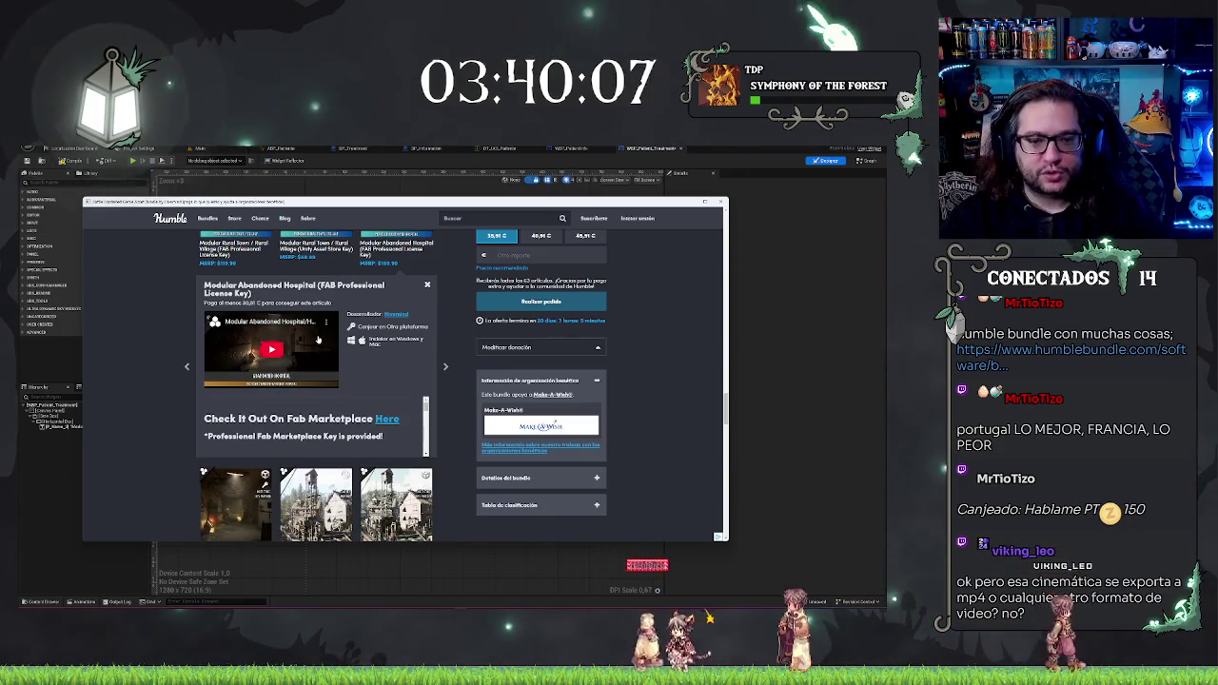
Step: Scroll through the remaining asset packs, then back up the page
scroll(293, 356, "up", 2)
scroll(293, 356, "down", 3)
scroll(249, 294, "down", 3)
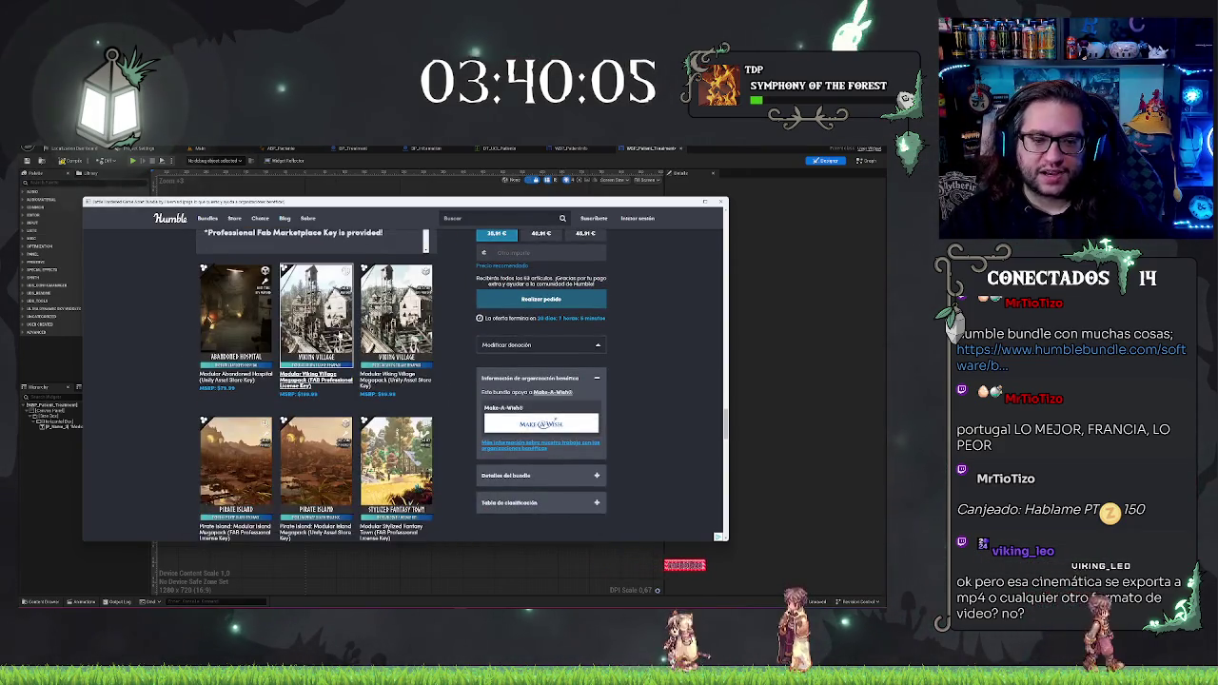
scroll(245, 294, "down", 2)
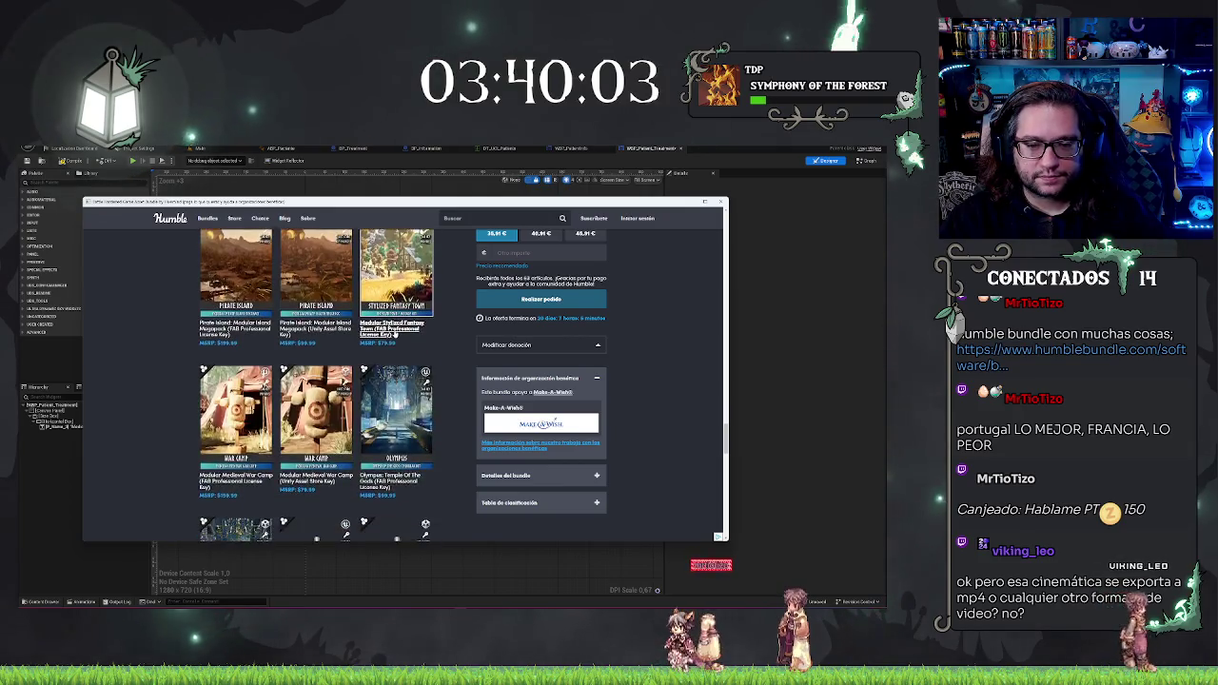
scroll(392, 335, "down", 2)
scroll(393, 335, "down", 2)
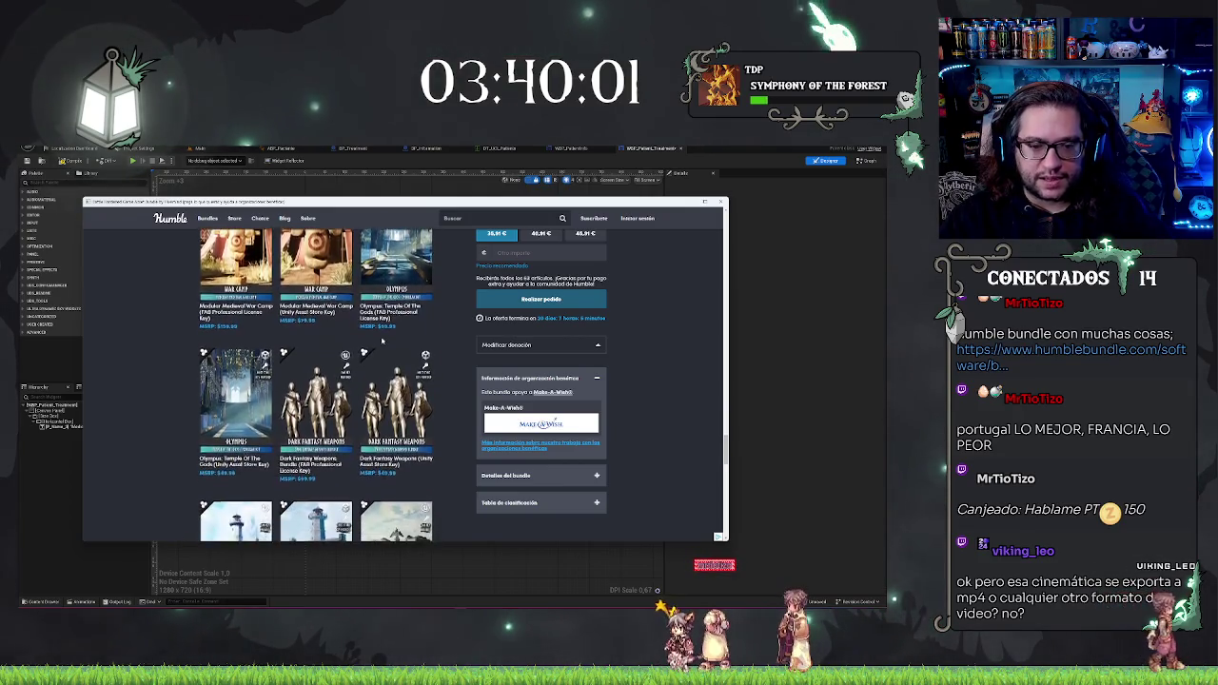
scroll(393, 328, "down", 2)
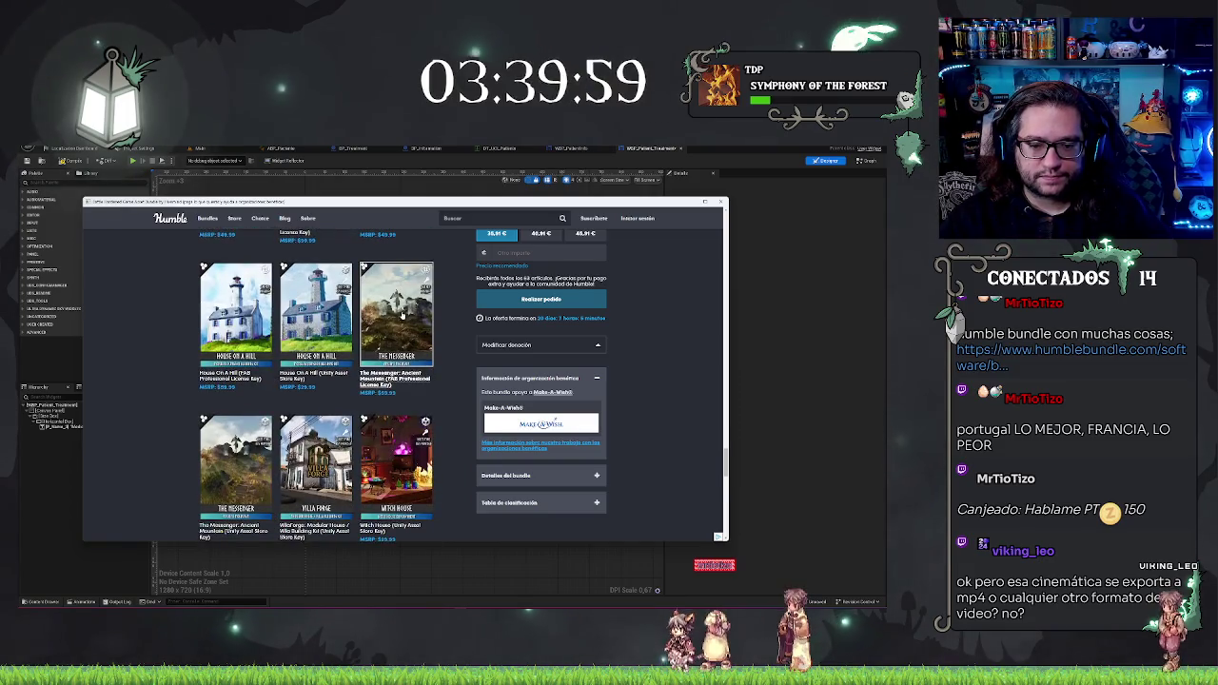
scroll(390, 319, "down", 2)
scroll(390, 320, "down", 4)
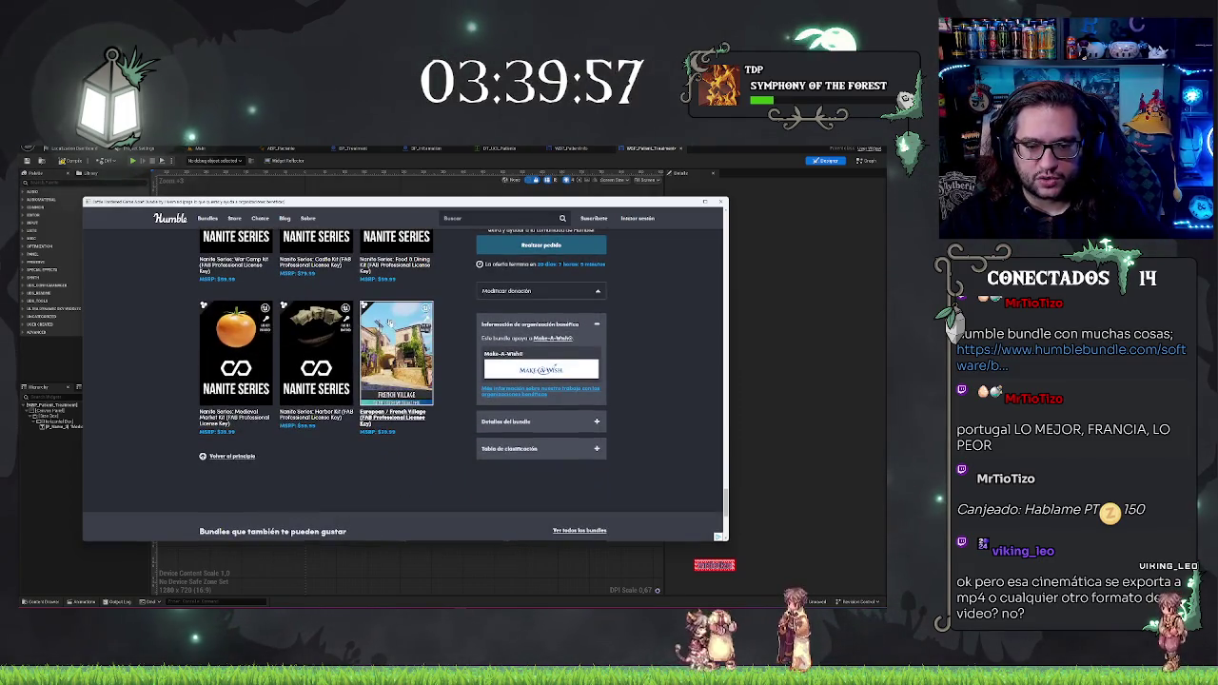
scroll(389, 323, "up", 15)
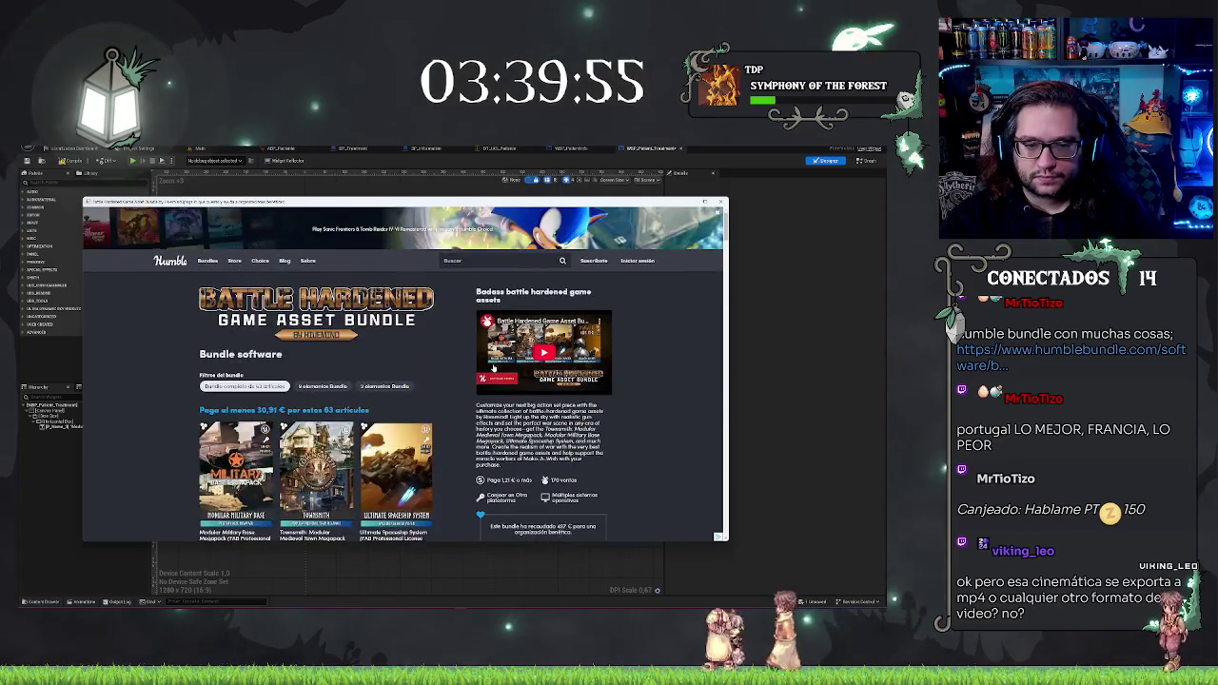
mouse_move(207, 261)
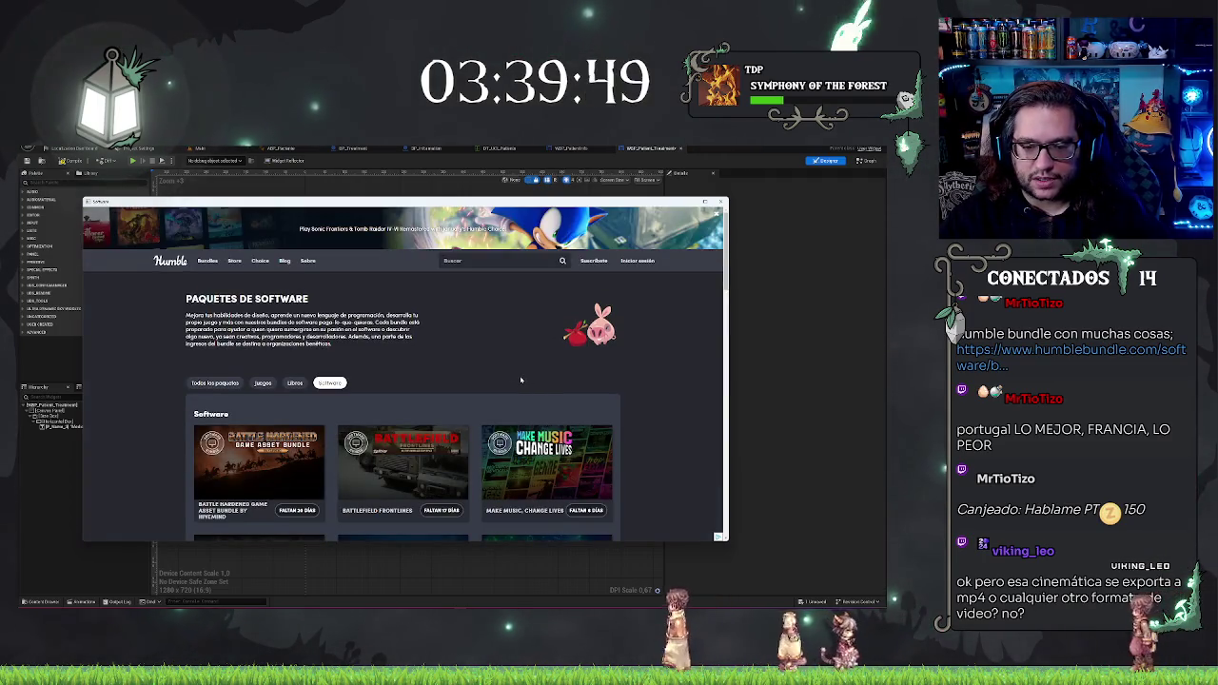
Step: Open the Battlefield Frontlines bundle and expand the Horror and Decay VOL.3 - Quarantine/Hospital details
scroll(456, 362, "down", 3)
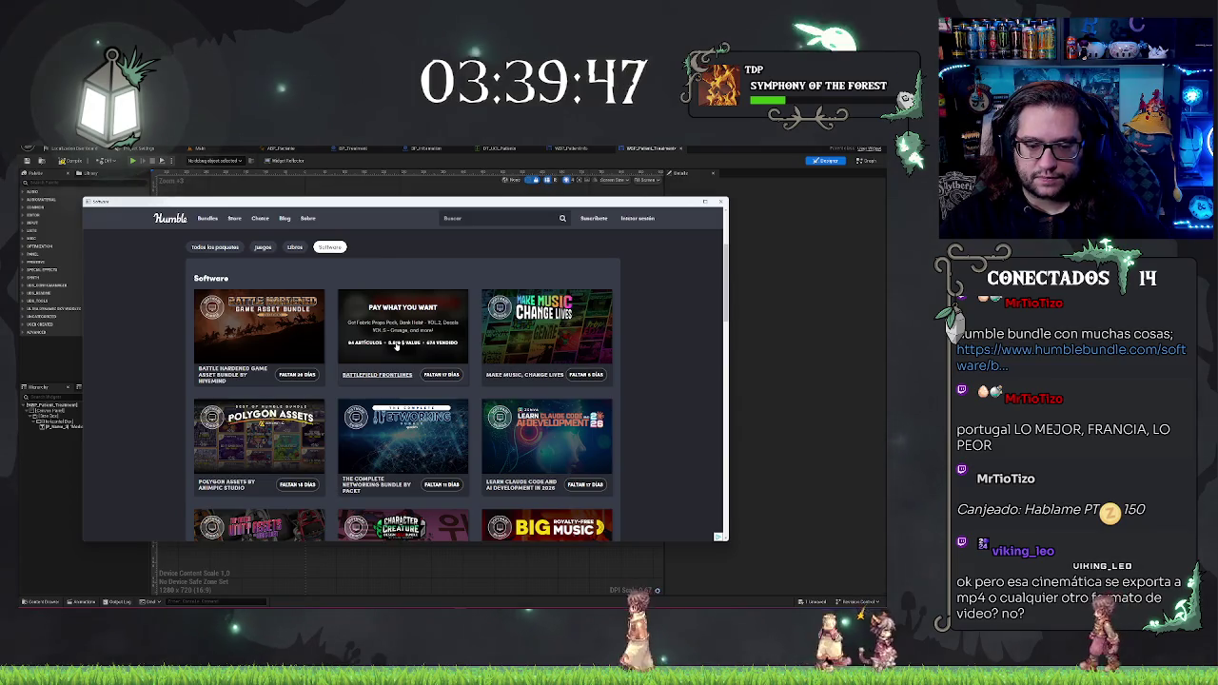
left_click(397, 347)
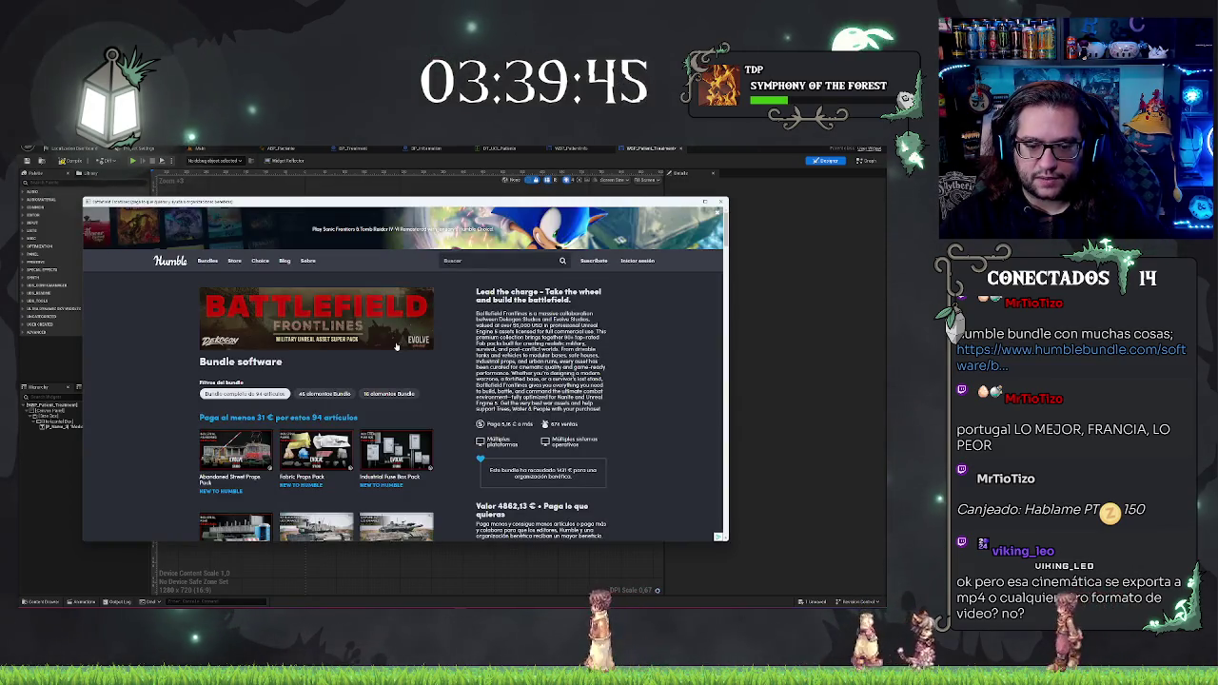
scroll(396, 347, "down", 2)
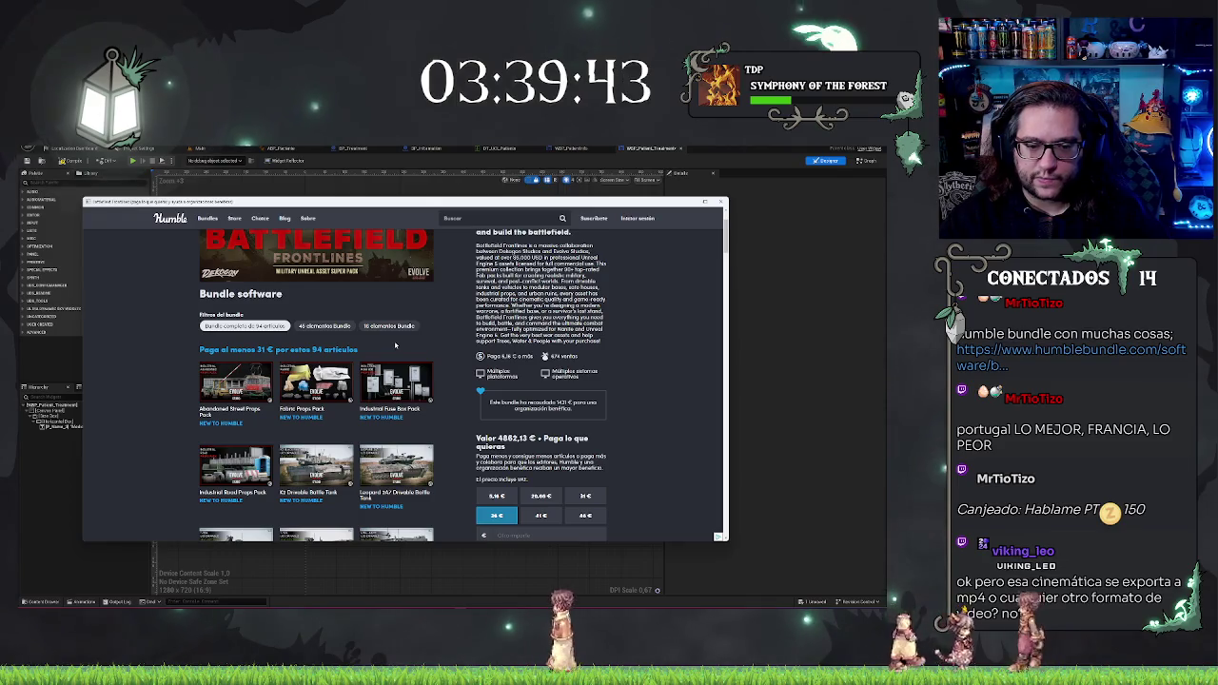
scroll(395, 346, "down", 1)
scroll(395, 346, "down", 5)
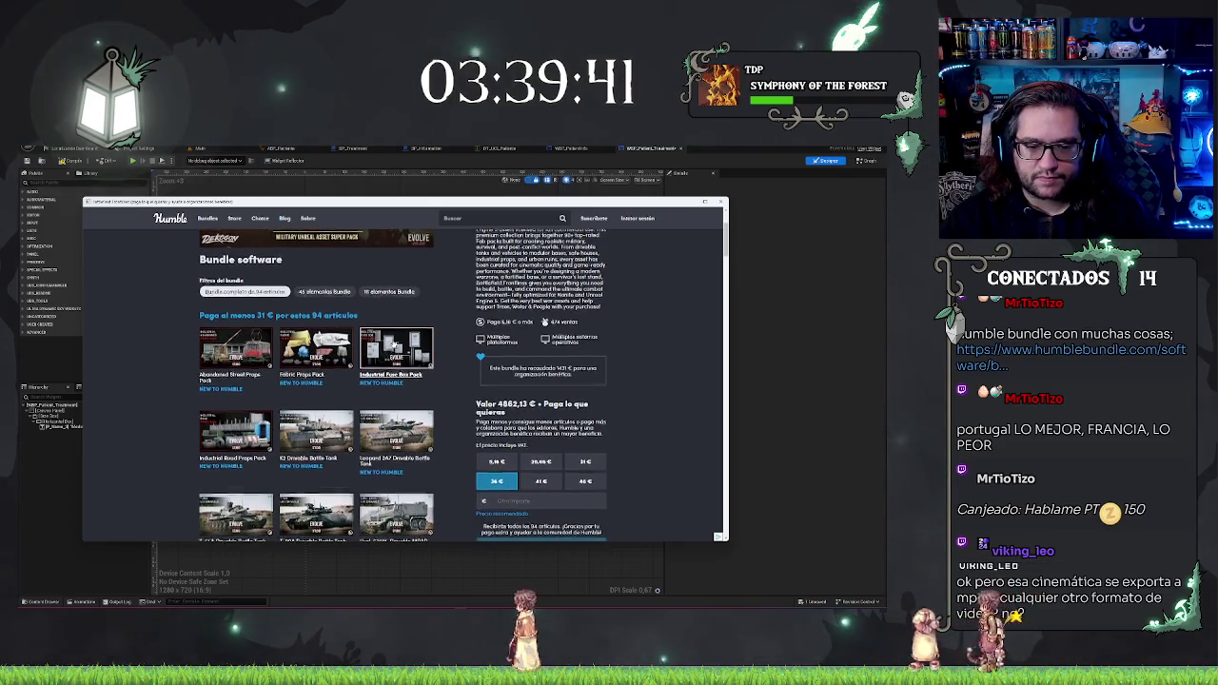
scroll(375, 356, "down", 5)
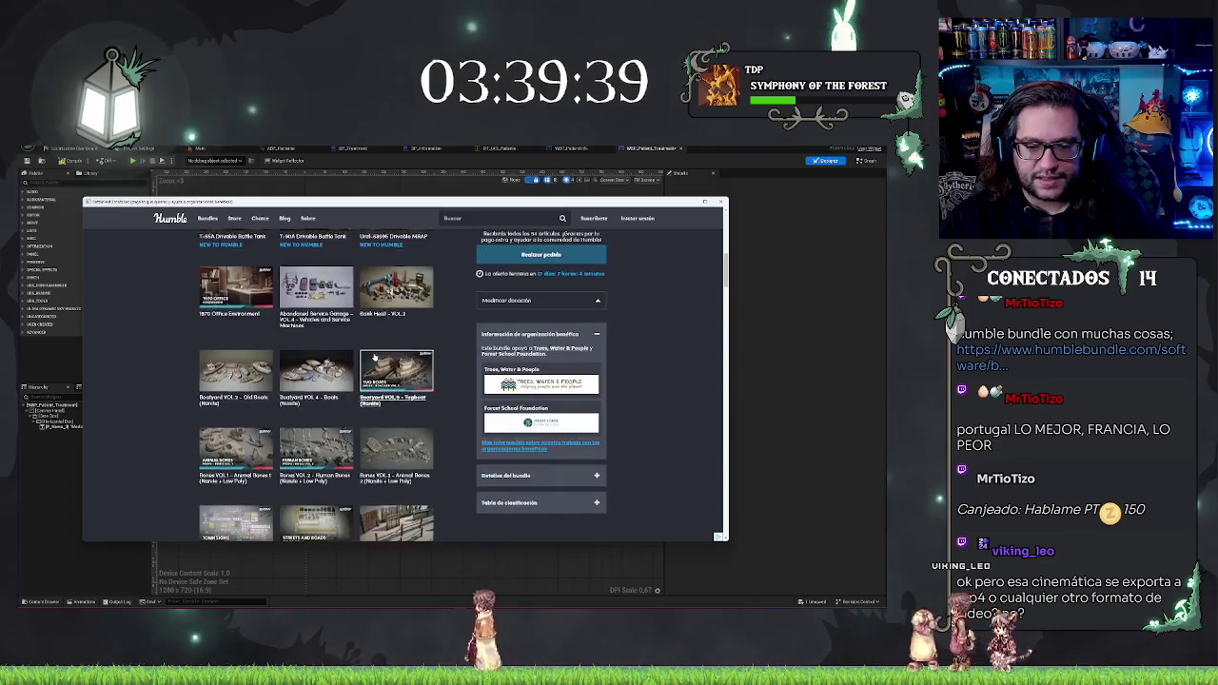
scroll(375, 358, "down", 2)
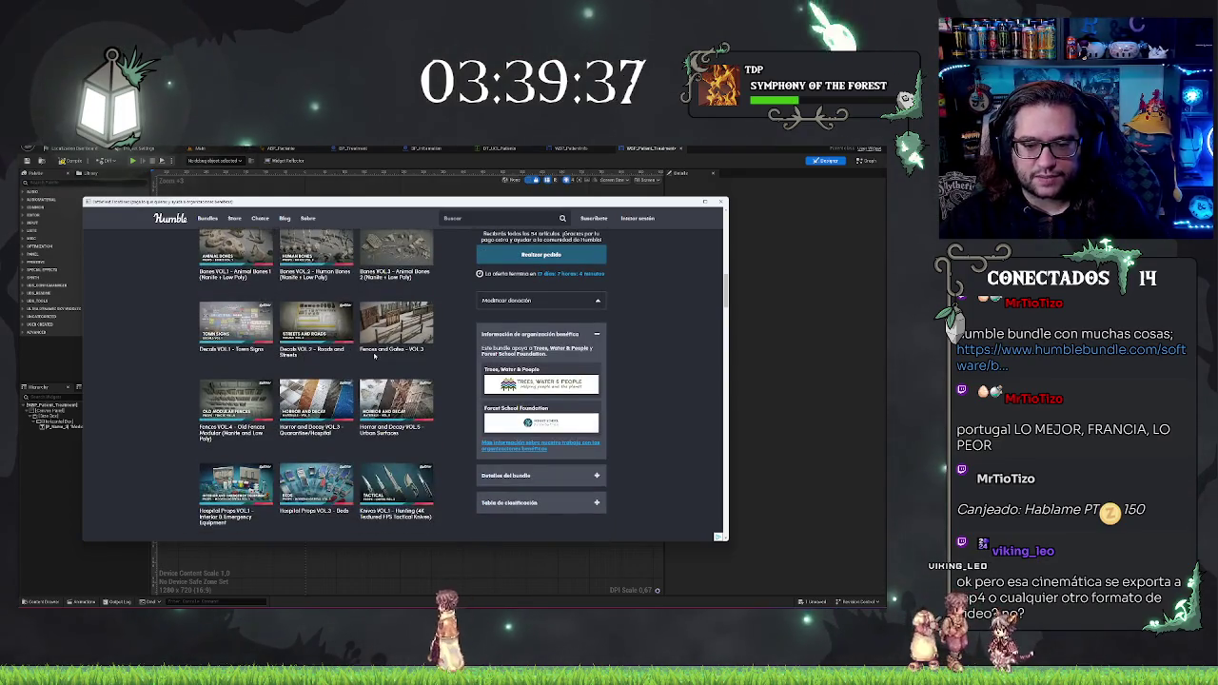
left_click(343, 387)
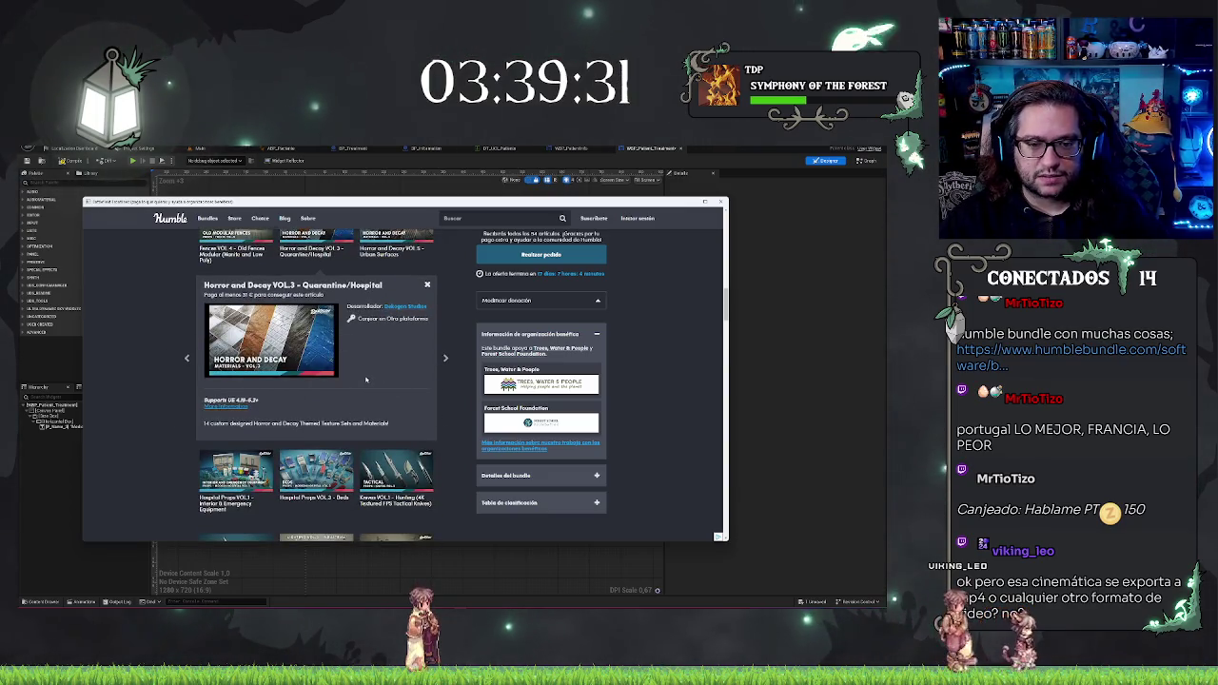
Step: Expand the Hospital Props VOL.3 - Beds and Urban Background Buildings pack details
scroll(365, 379, "up", 2)
scroll(169, 350, "down", 5)
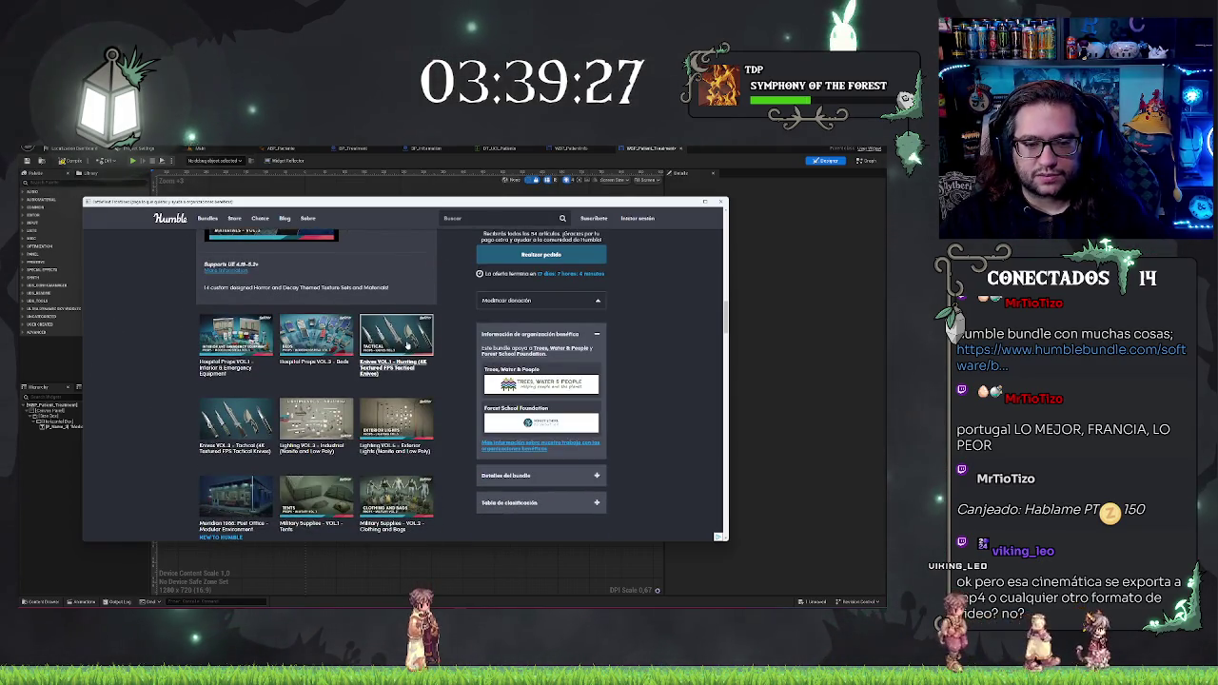
scroll(407, 347, "up", 1)
left_click(319, 376)
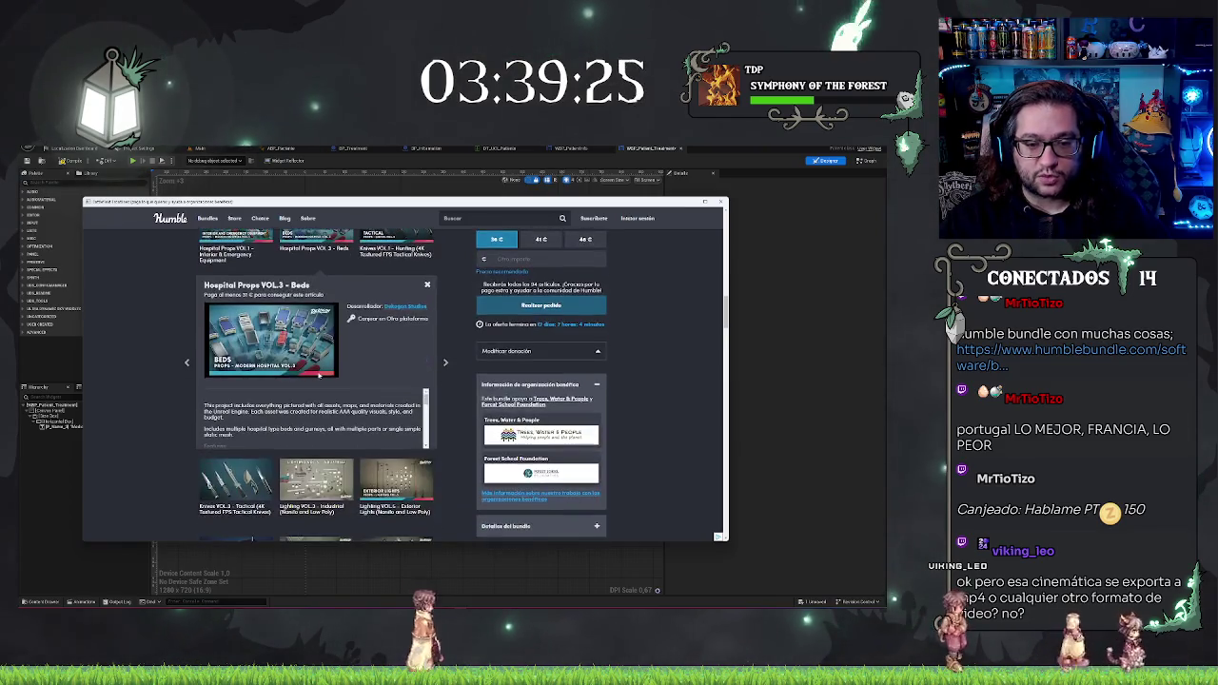
scroll(319, 376, "down", 4)
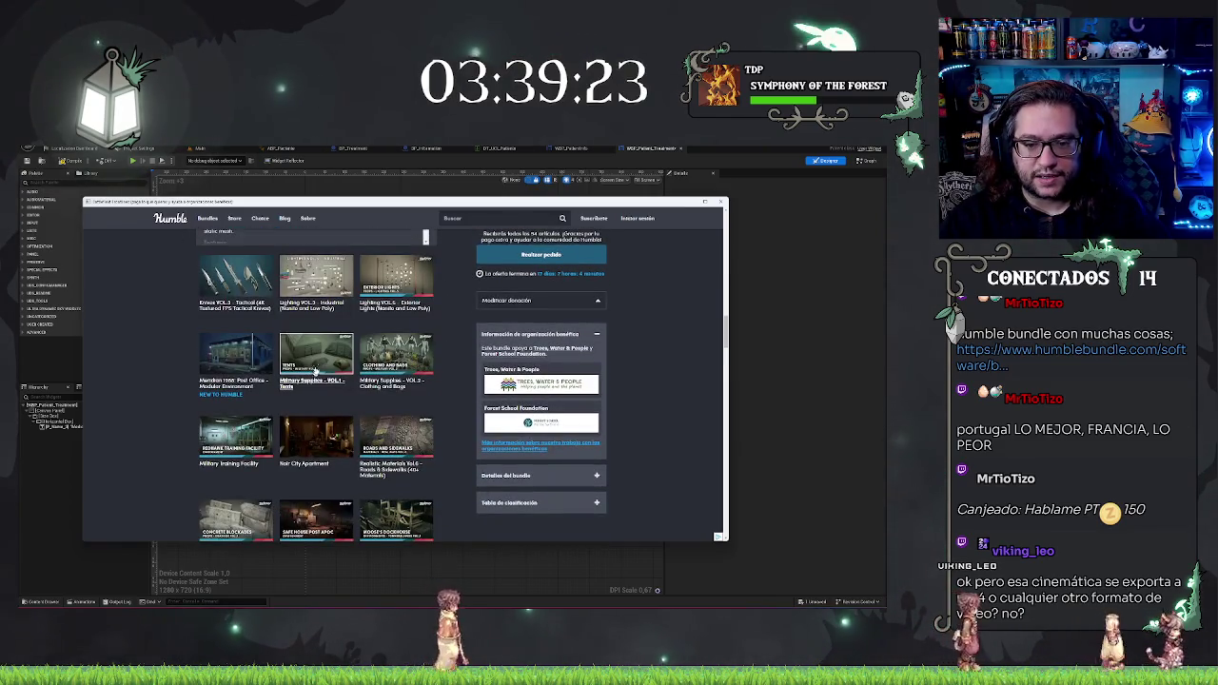
scroll(315, 370, "down", 2)
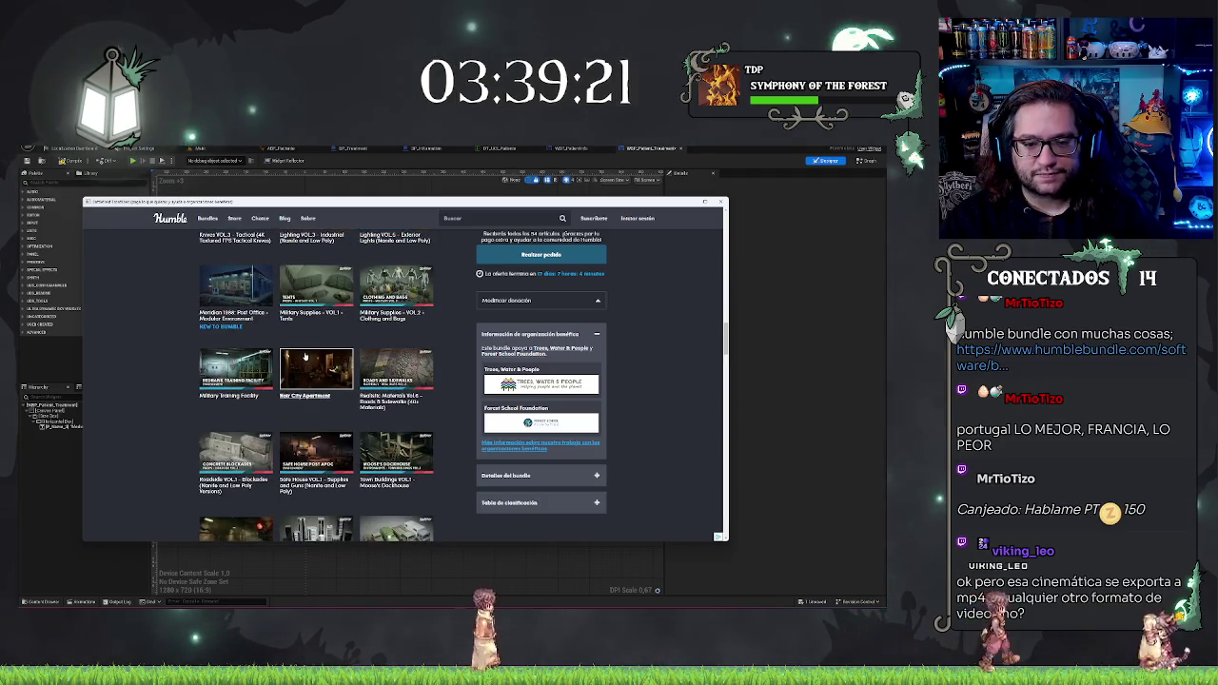
scroll(305, 356, "down", 3)
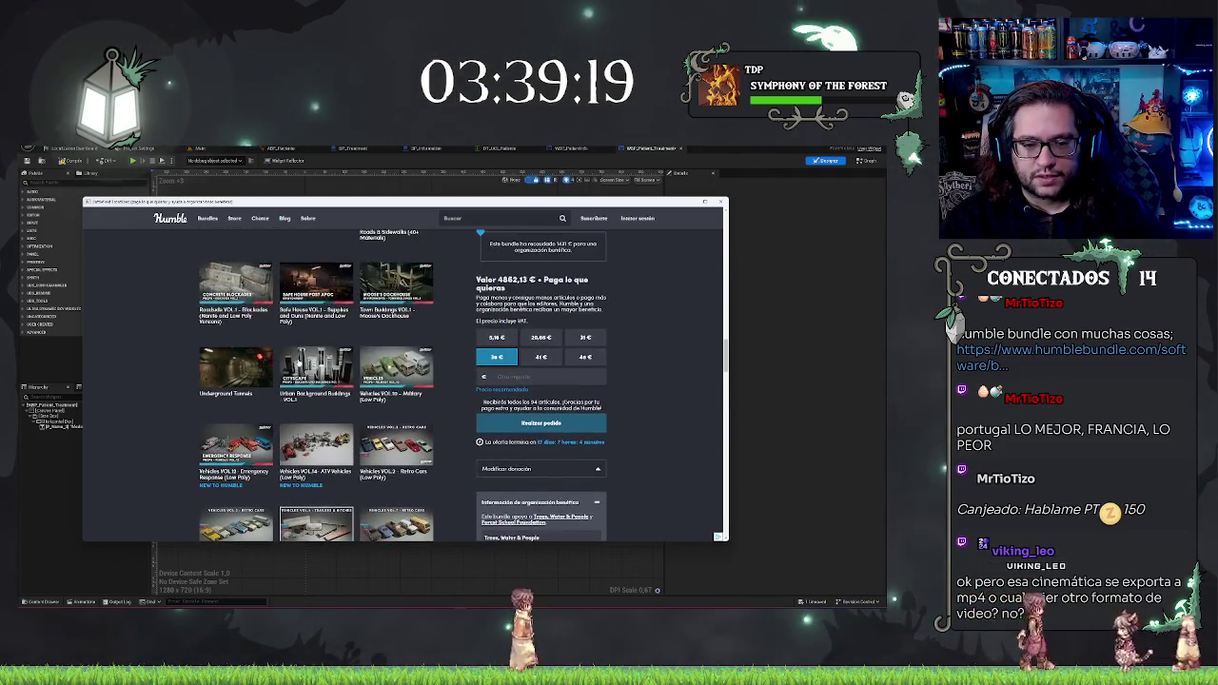
left_click(298, 363)
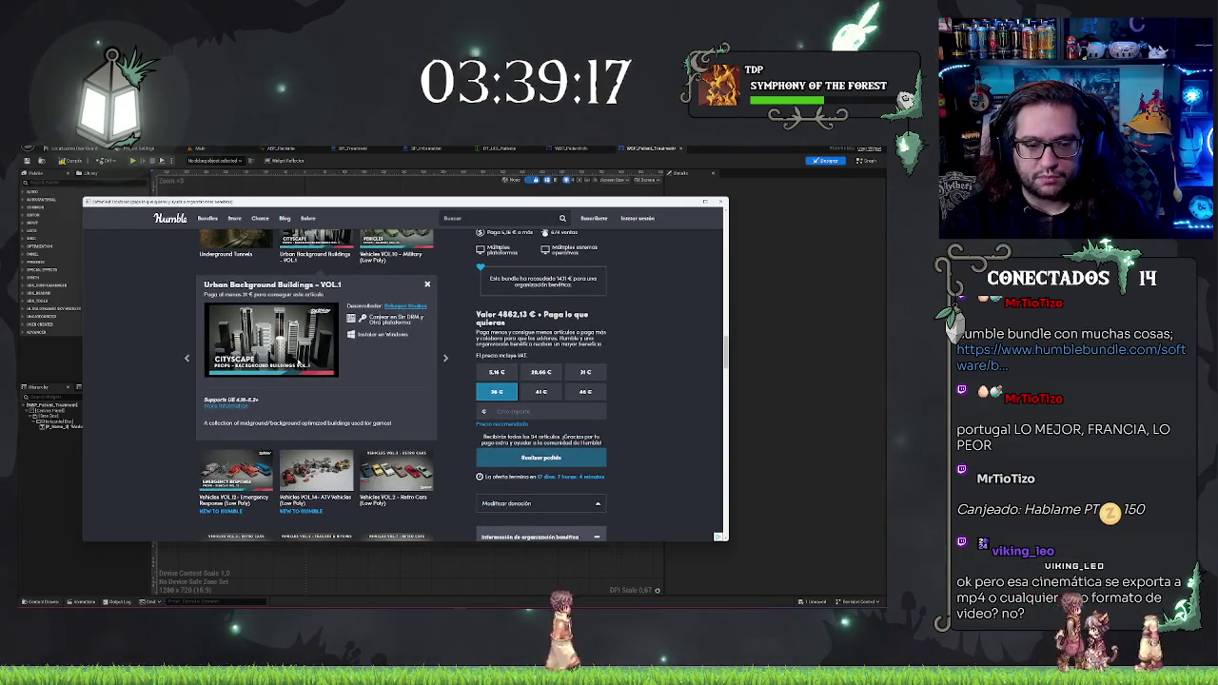
Step: Scroll down and view the Suburban Houses and Quarantine Medical Tent pack details
scroll(283, 357, "down", 2)
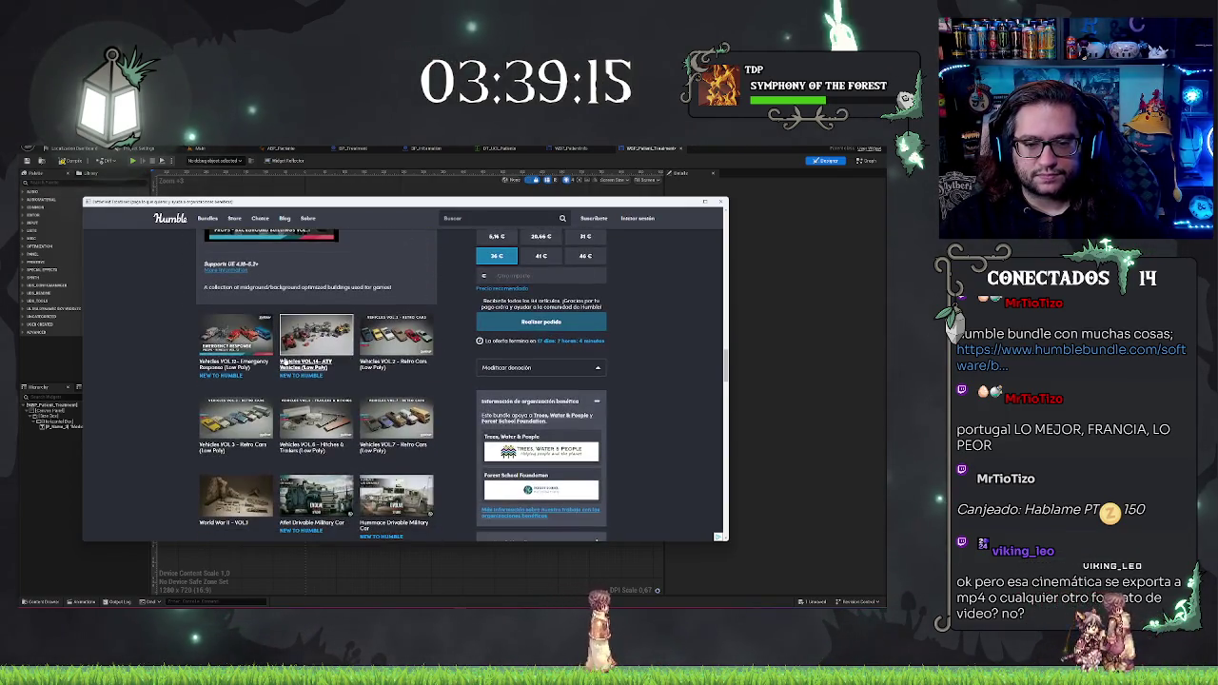
scroll(283, 362, "down", 3)
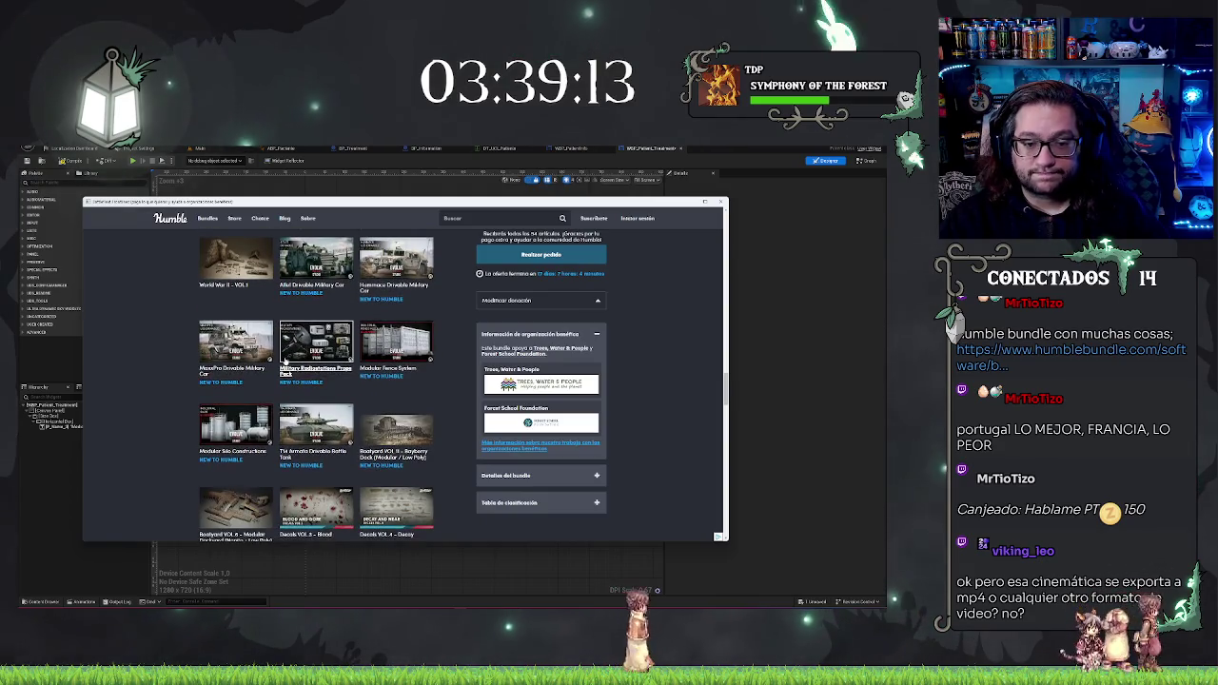
scroll(284, 360, "down", 3)
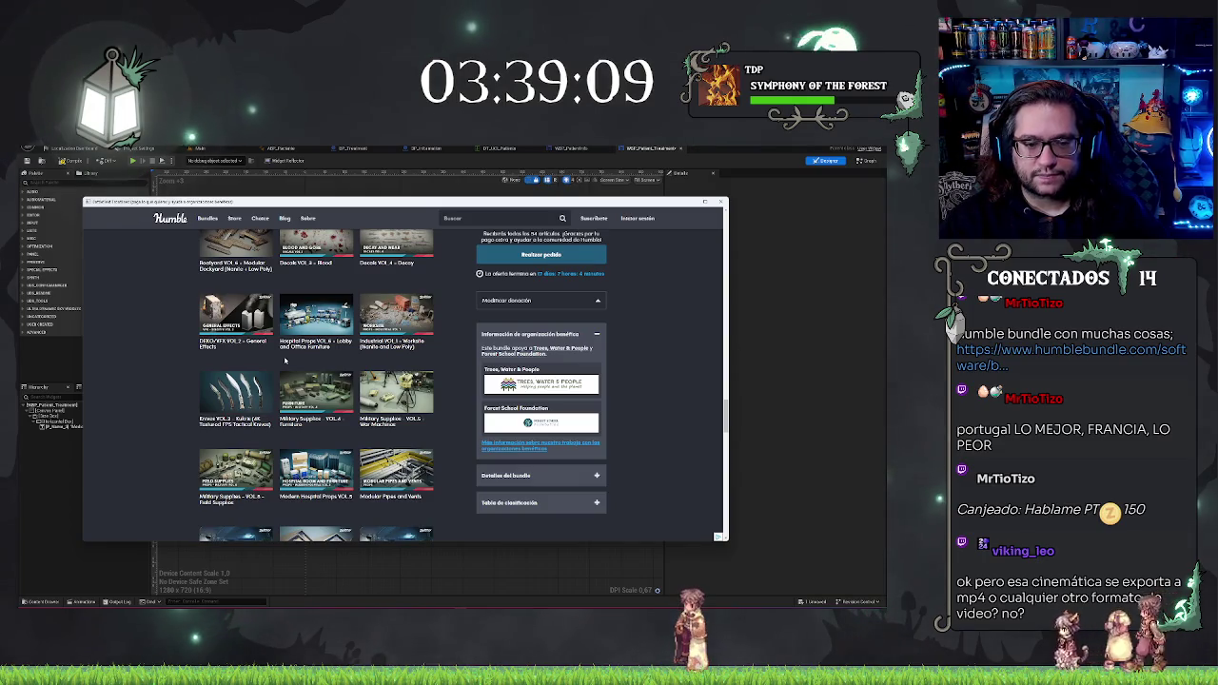
scroll(283, 360, "down", 2)
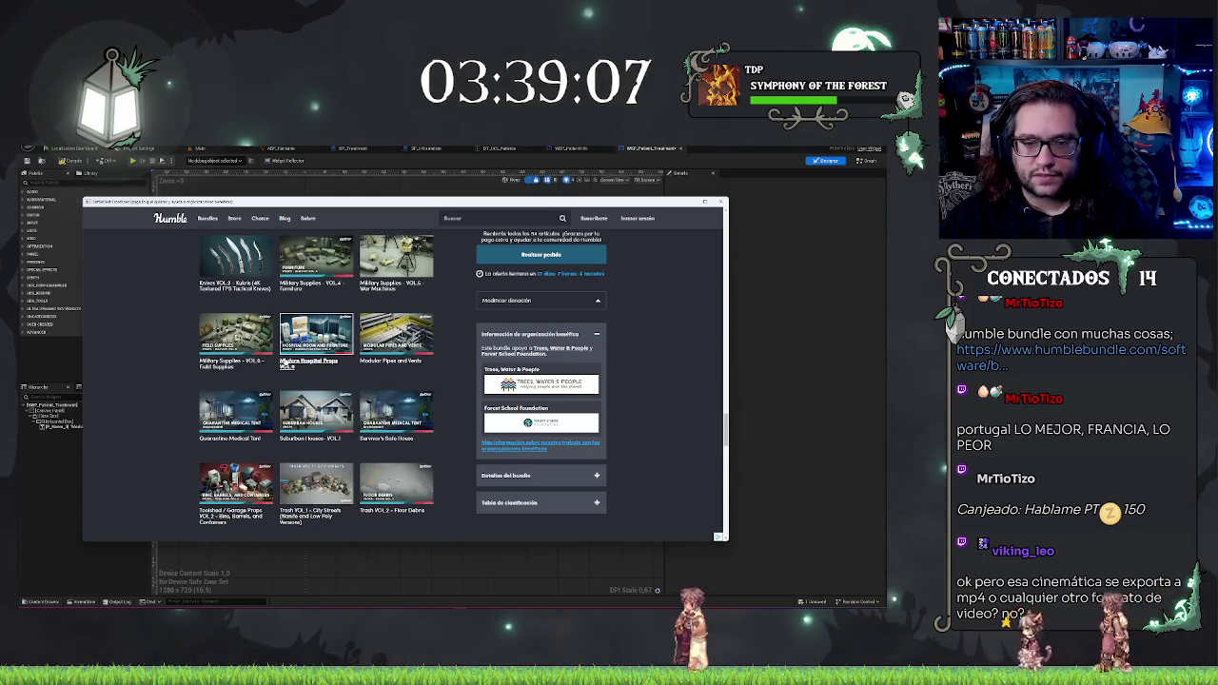
scroll(284, 362, "down", 1)
scroll(276, 348, "down", 1)
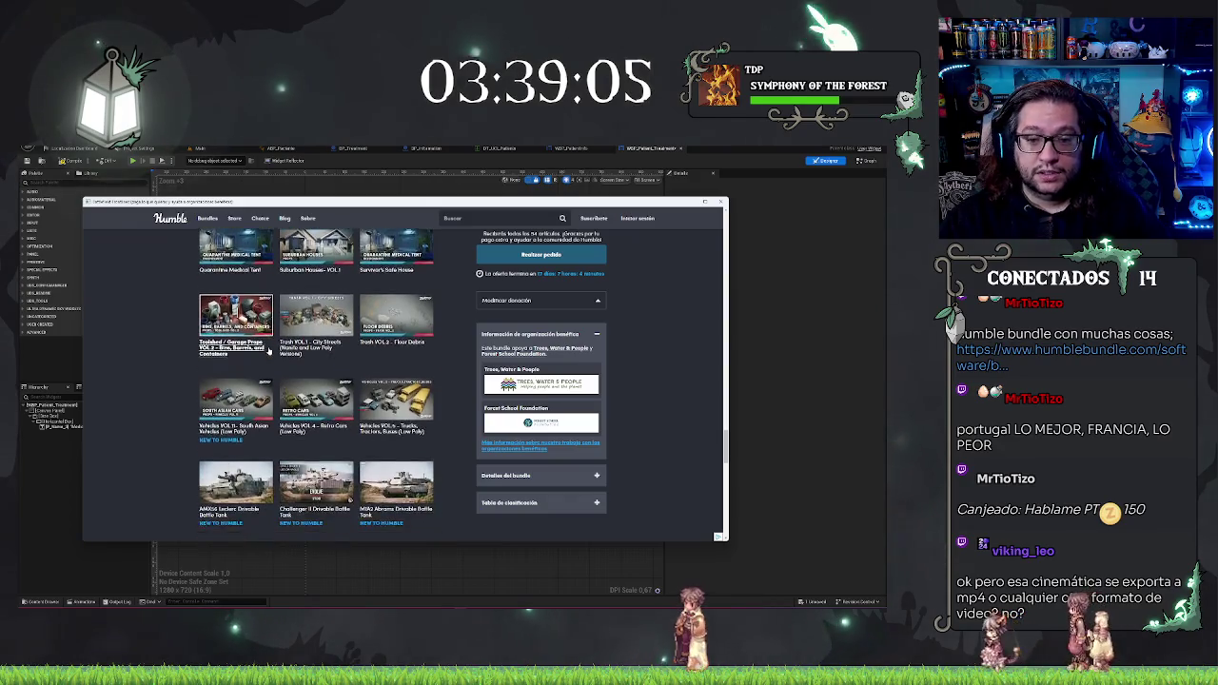
scroll(280, 348, "up", 2)
left_click(297, 344)
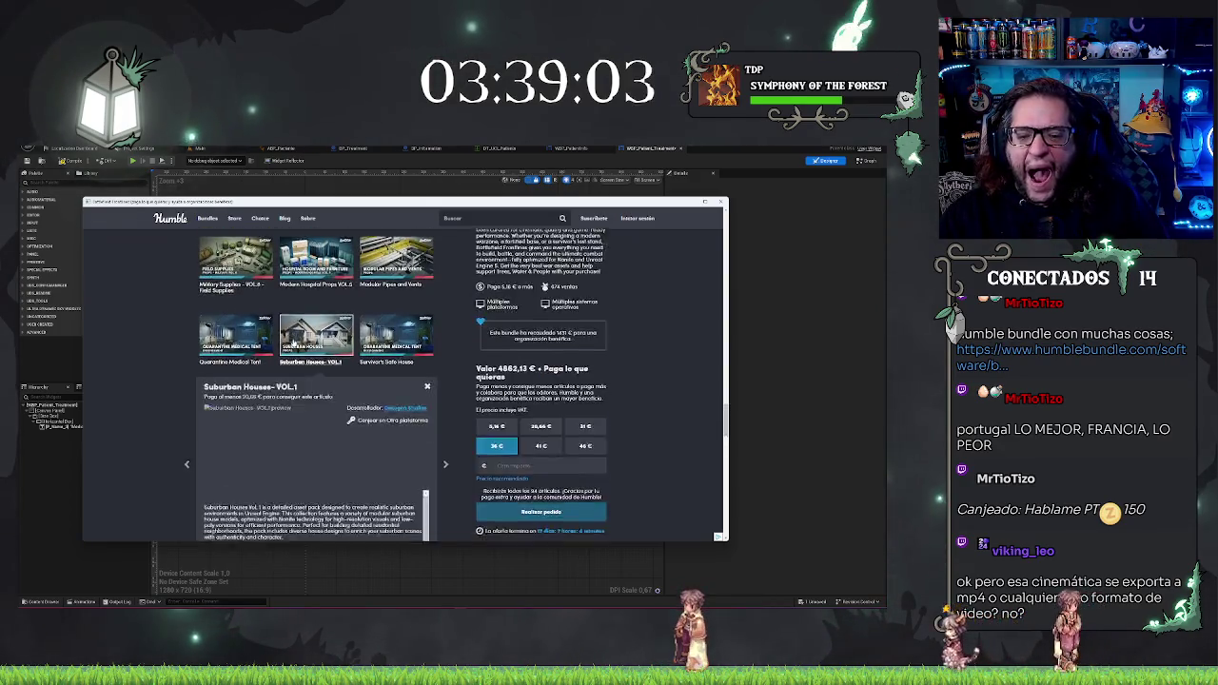
scroll(360, 407, "up", 1)
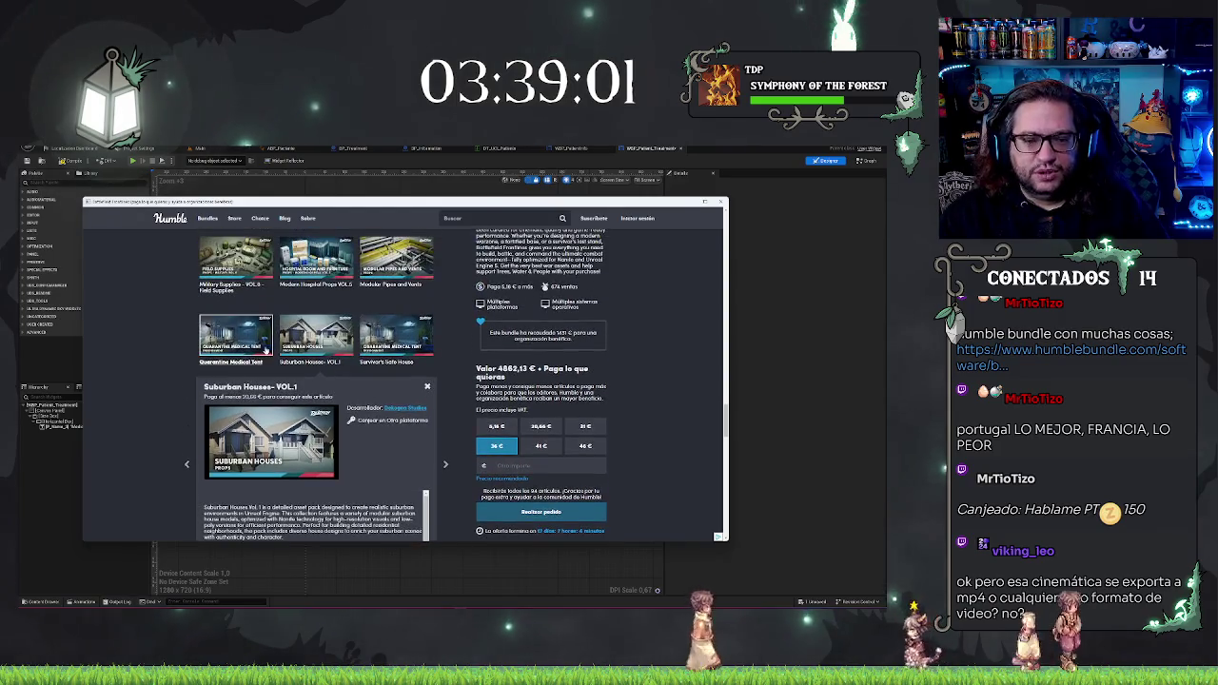
left_click(235, 261)
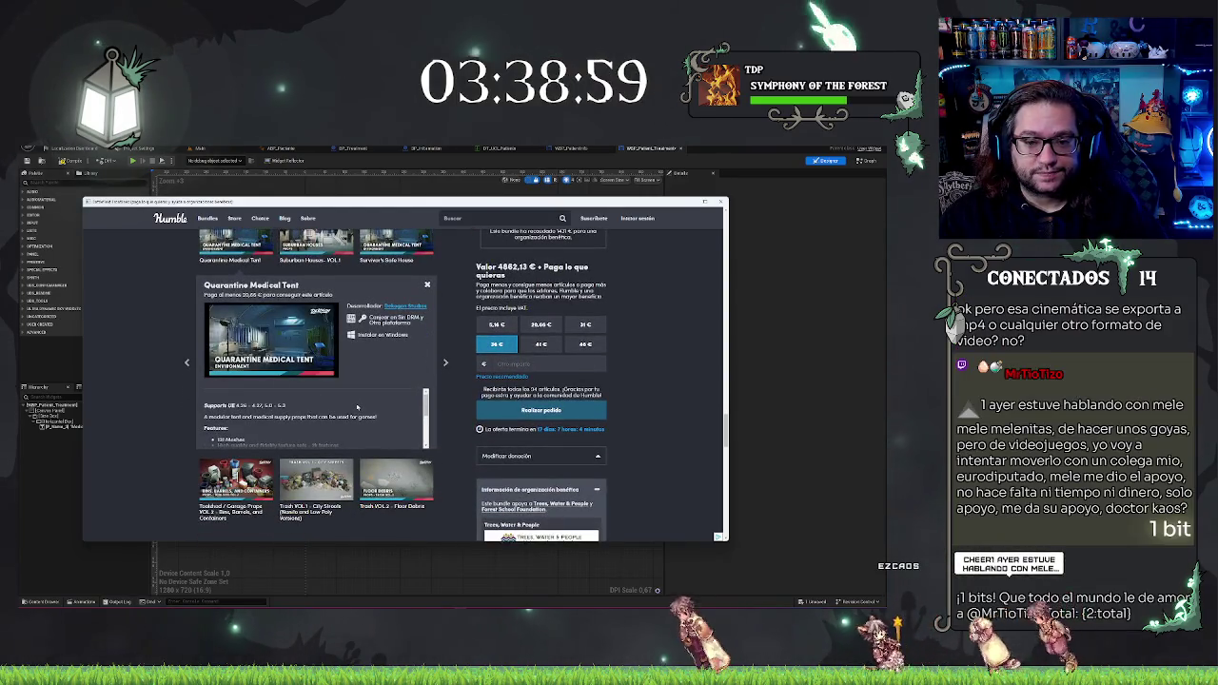
Step: Scroll back to the top of the bundle page and close the browser window
scroll(356, 407, "up", 2)
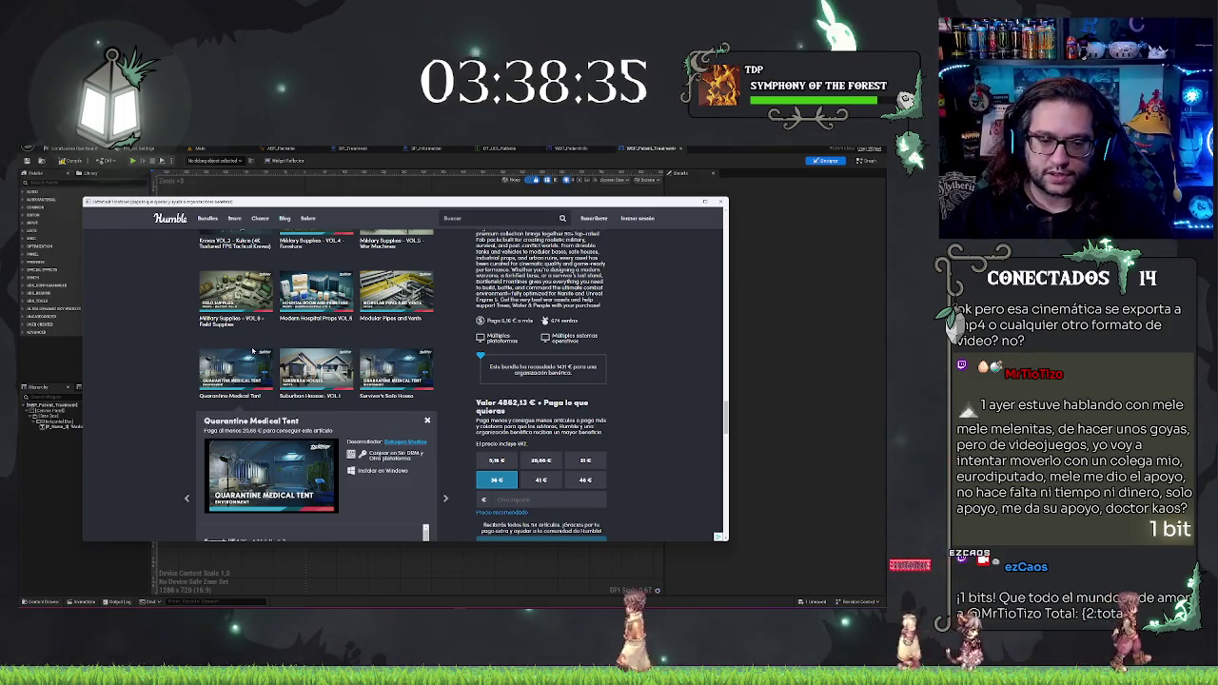
scroll(165, 270, "up", 3)
scroll(165, 270, "up", 2)
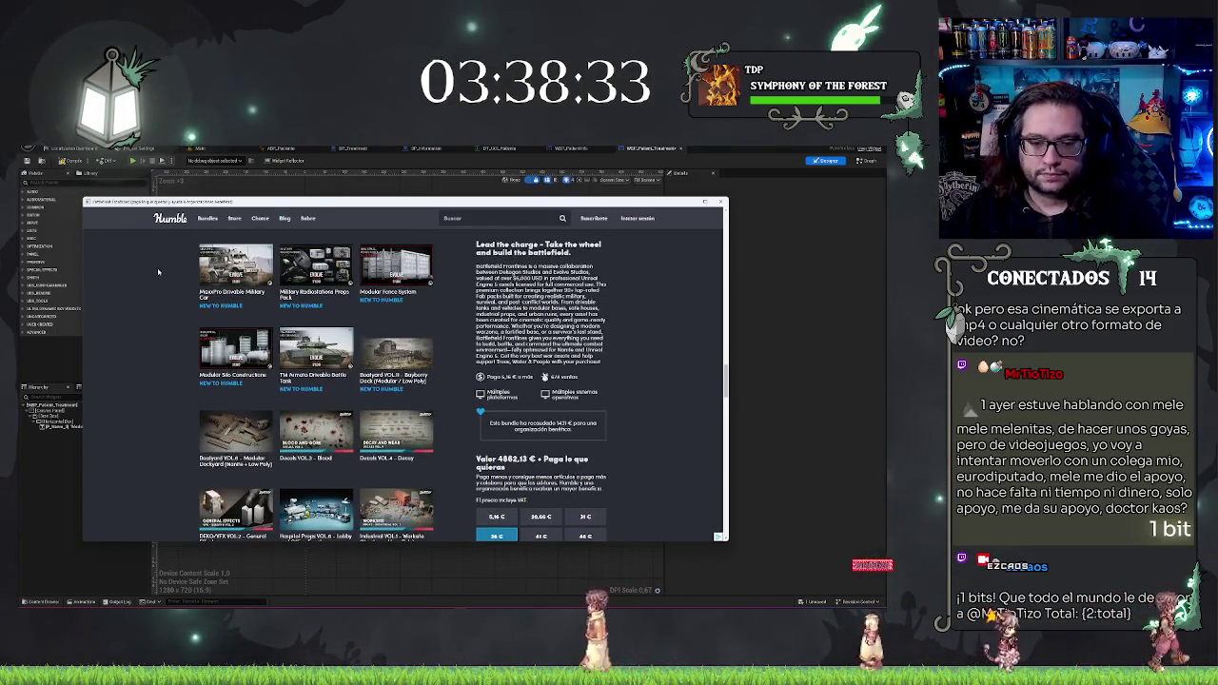
scroll(171, 295, "up", 3)
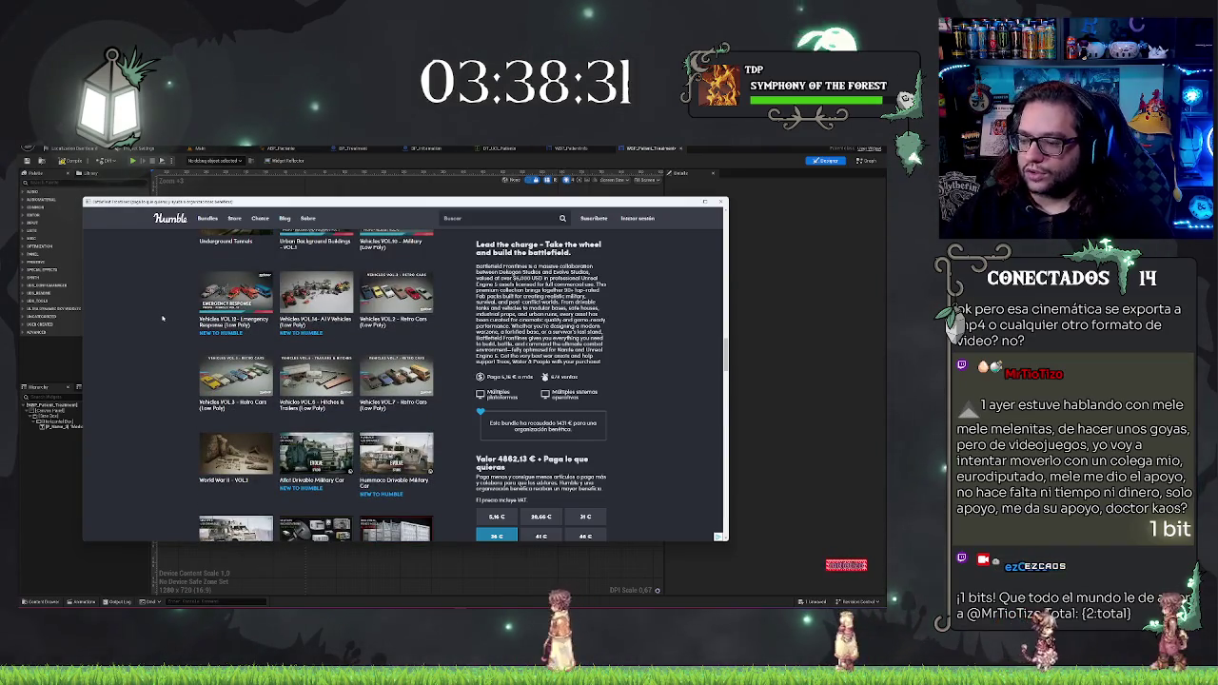
scroll(195, 409, "up", 2)
scroll(206, 433, "up", 4)
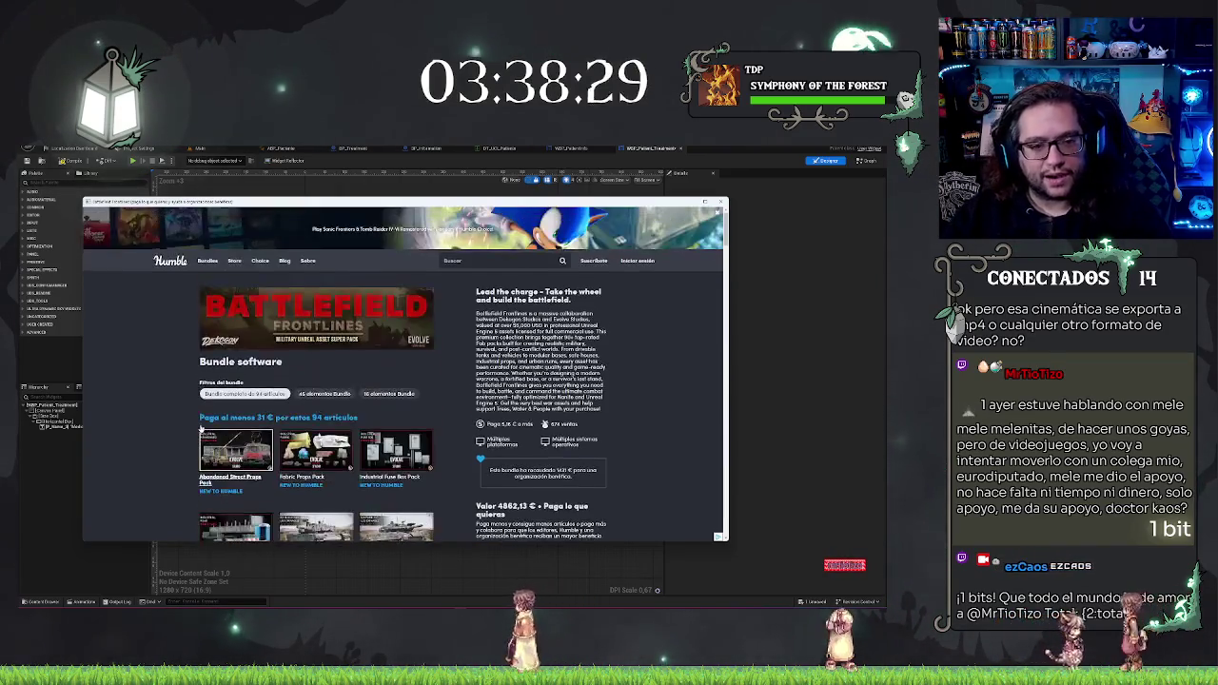
scroll(162, 438, "down", 3)
scroll(142, 444, "up", 3)
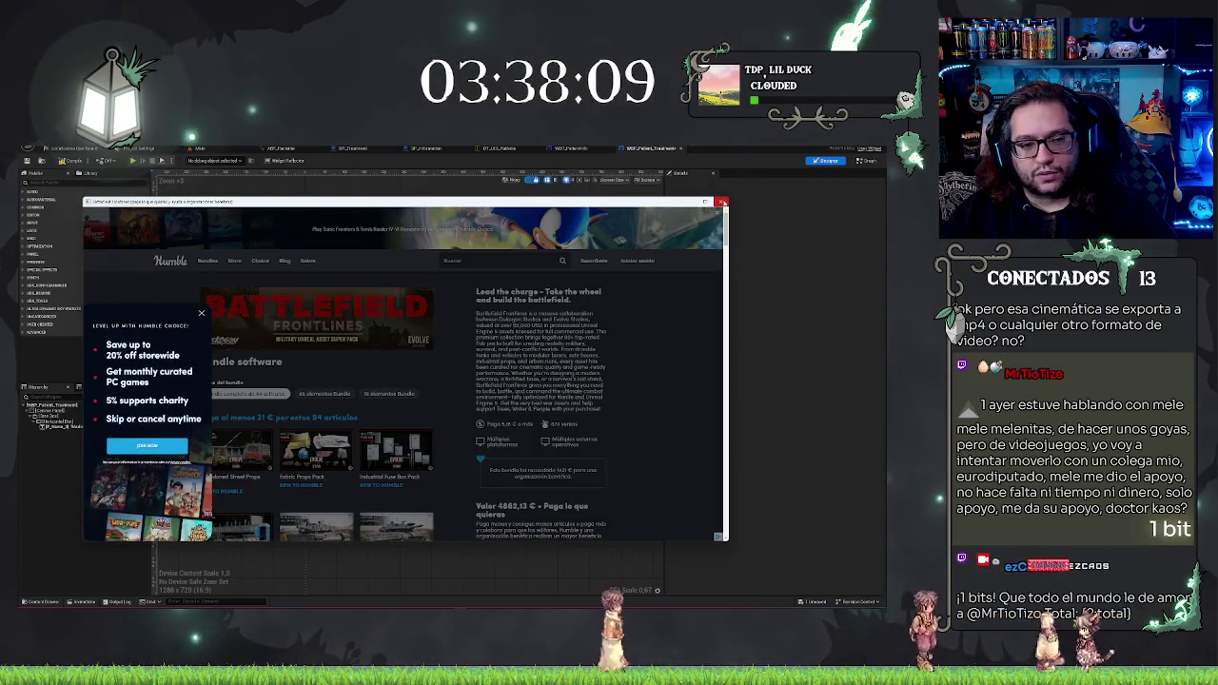
left_click(722, 202)
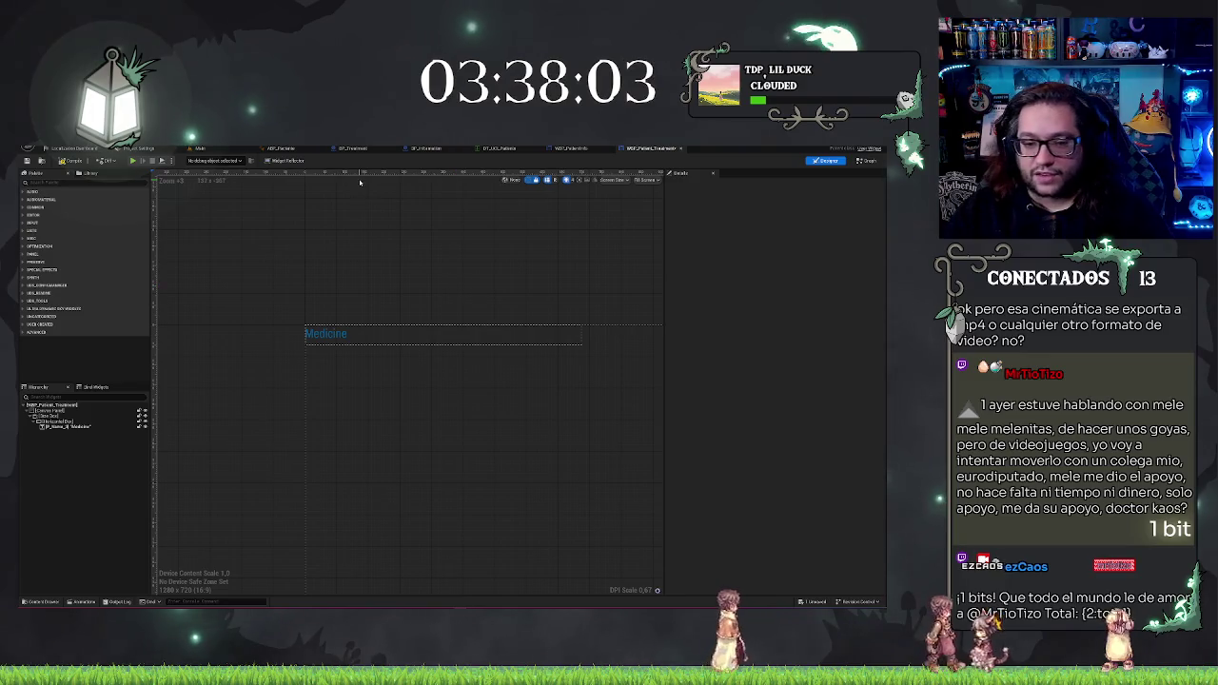
left_click(325, 334)
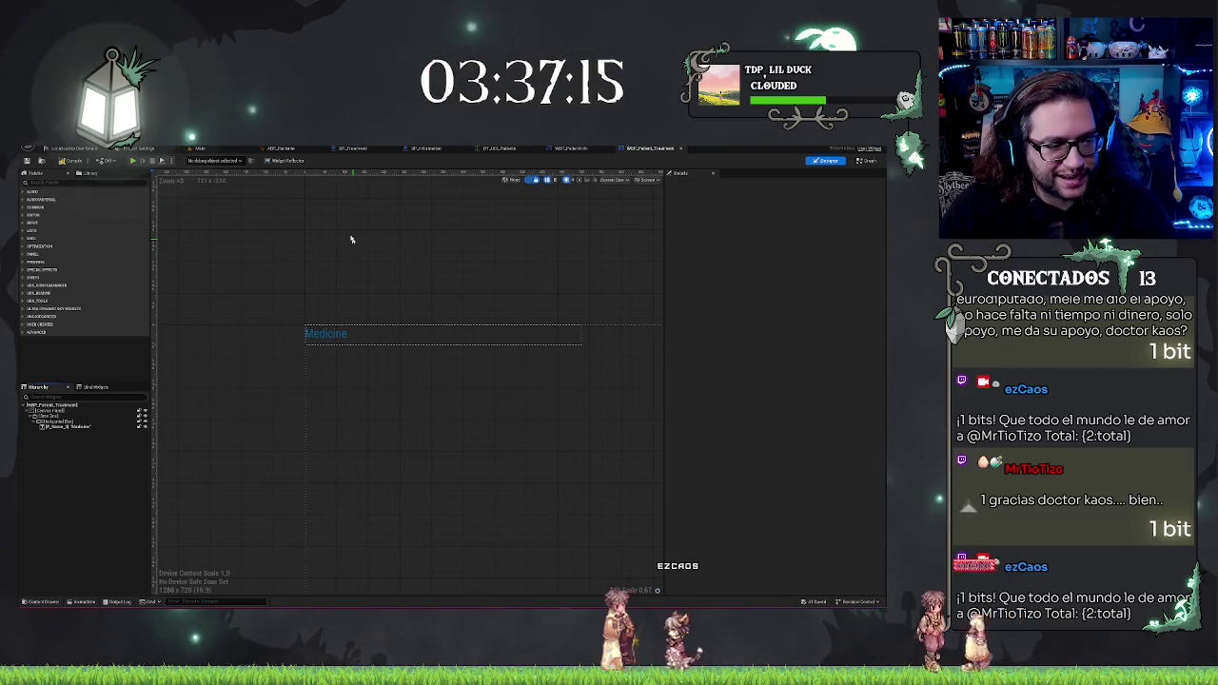
left_click(201, 149)
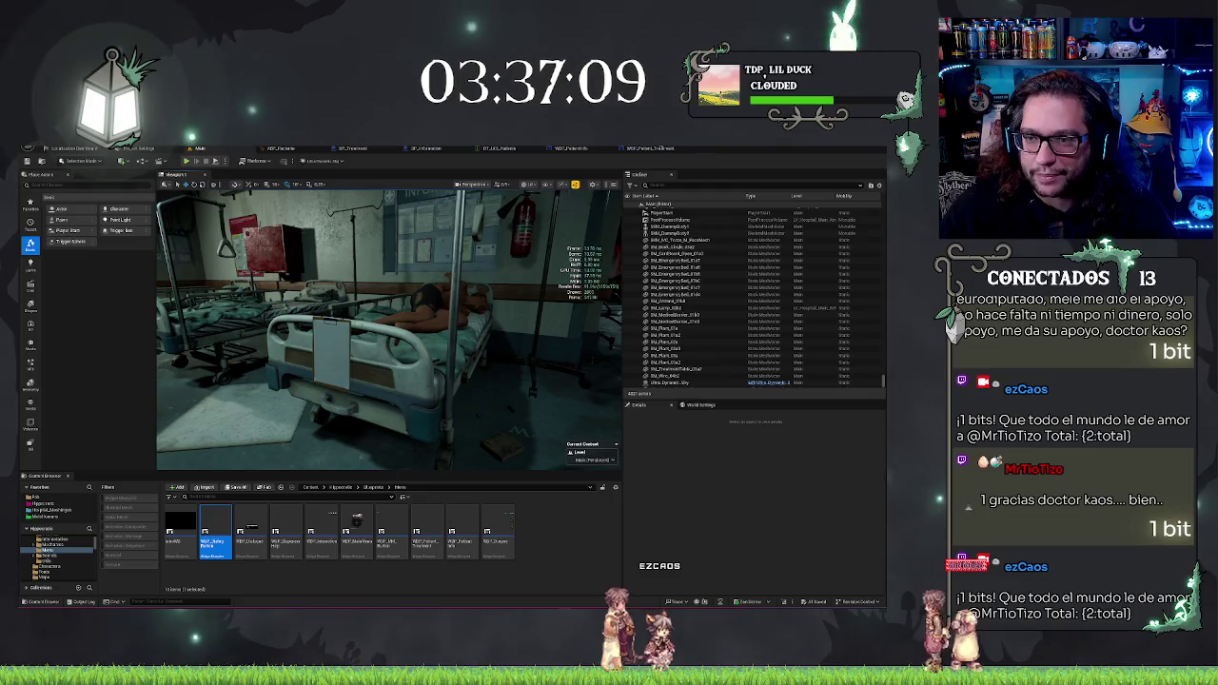
left_click(647, 148)
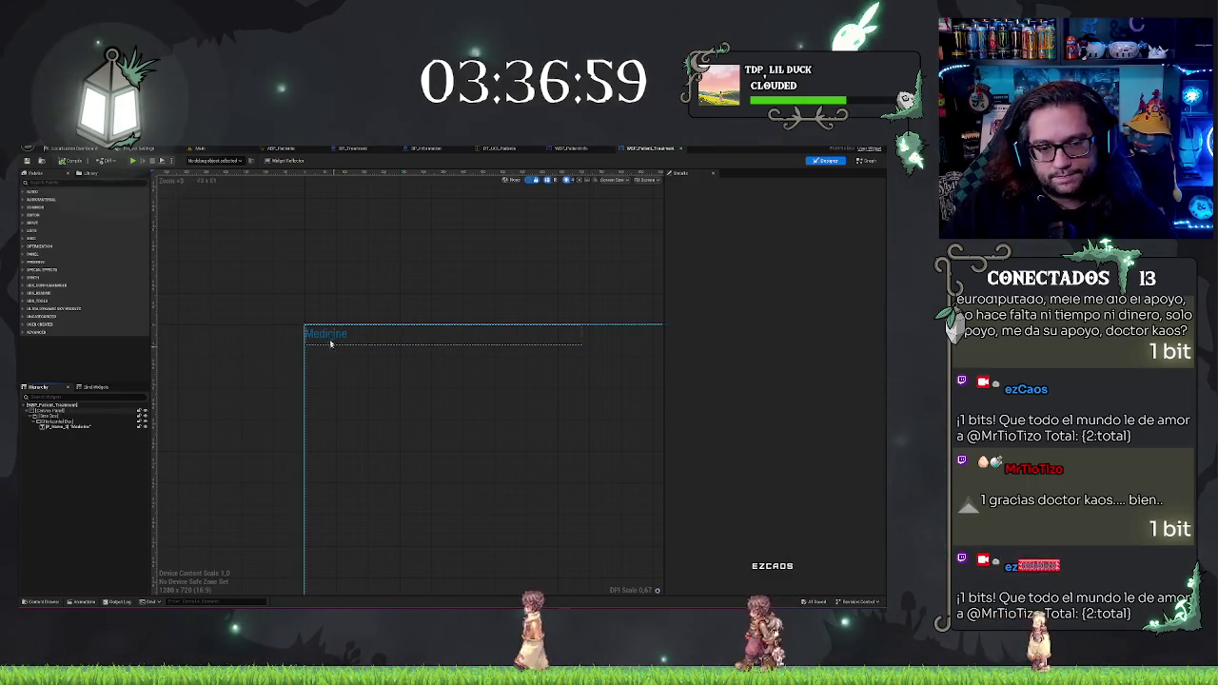
Step: Inspect the Medicine text widget and its layout slot properties, including the height override
left_click(328, 337)
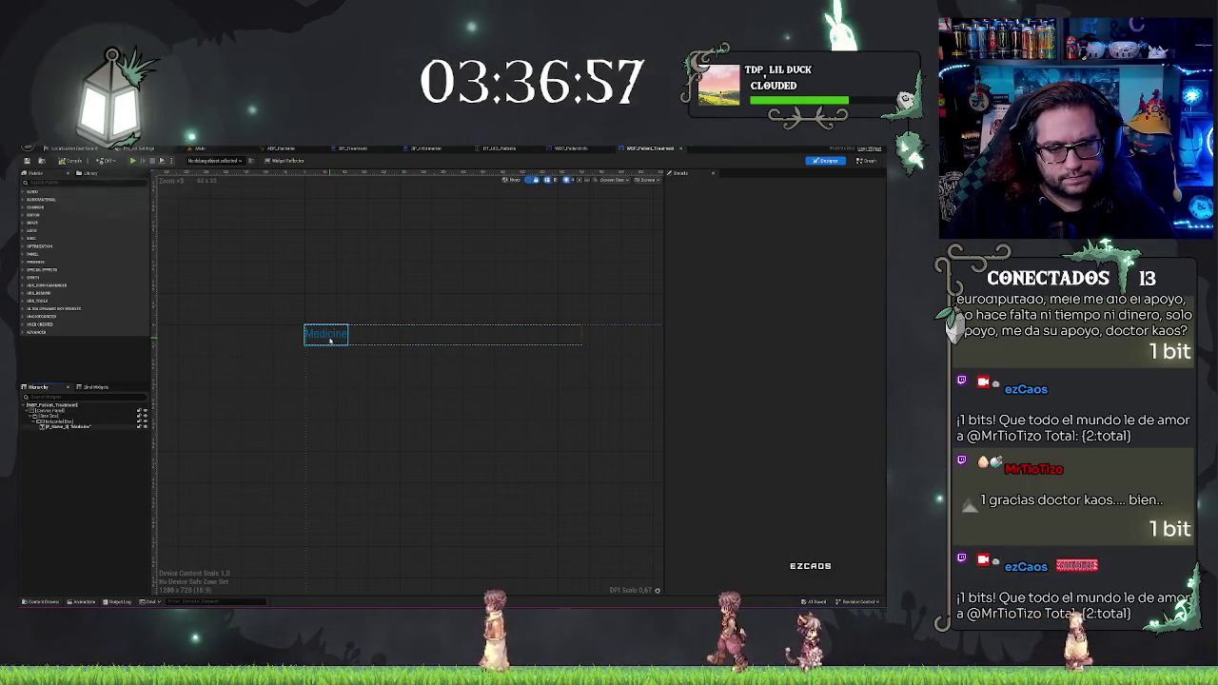
left_click(239, 383)
left_click(83, 417)
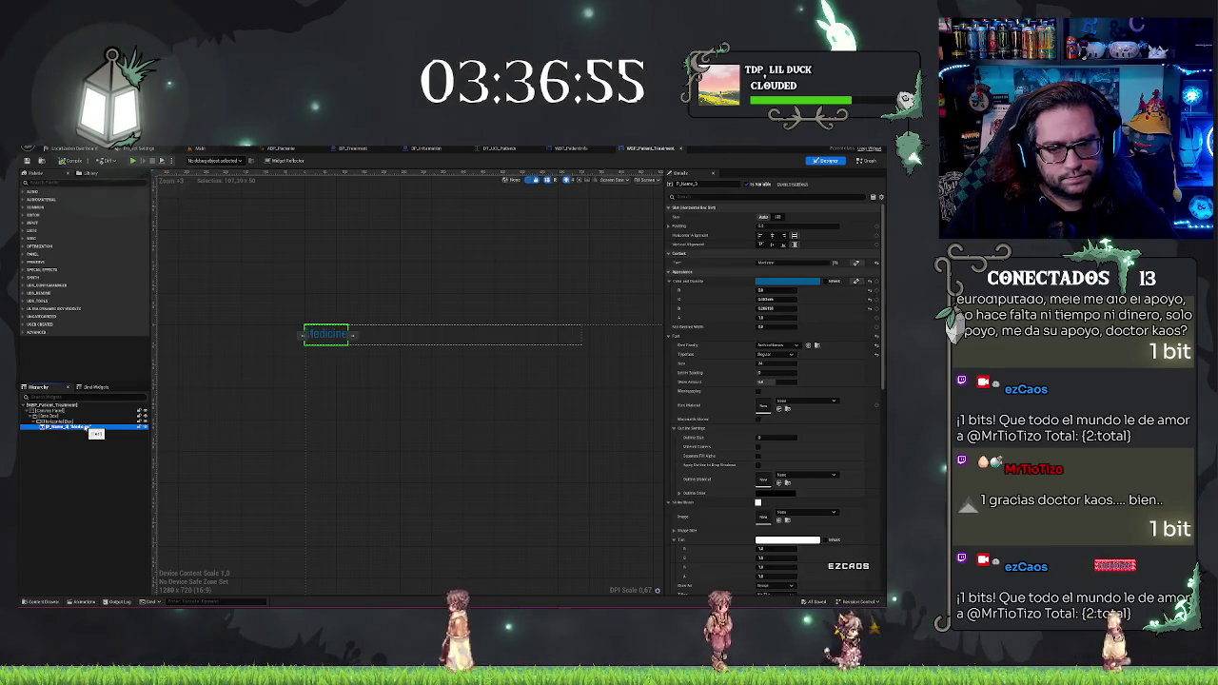
left_click(77, 420)
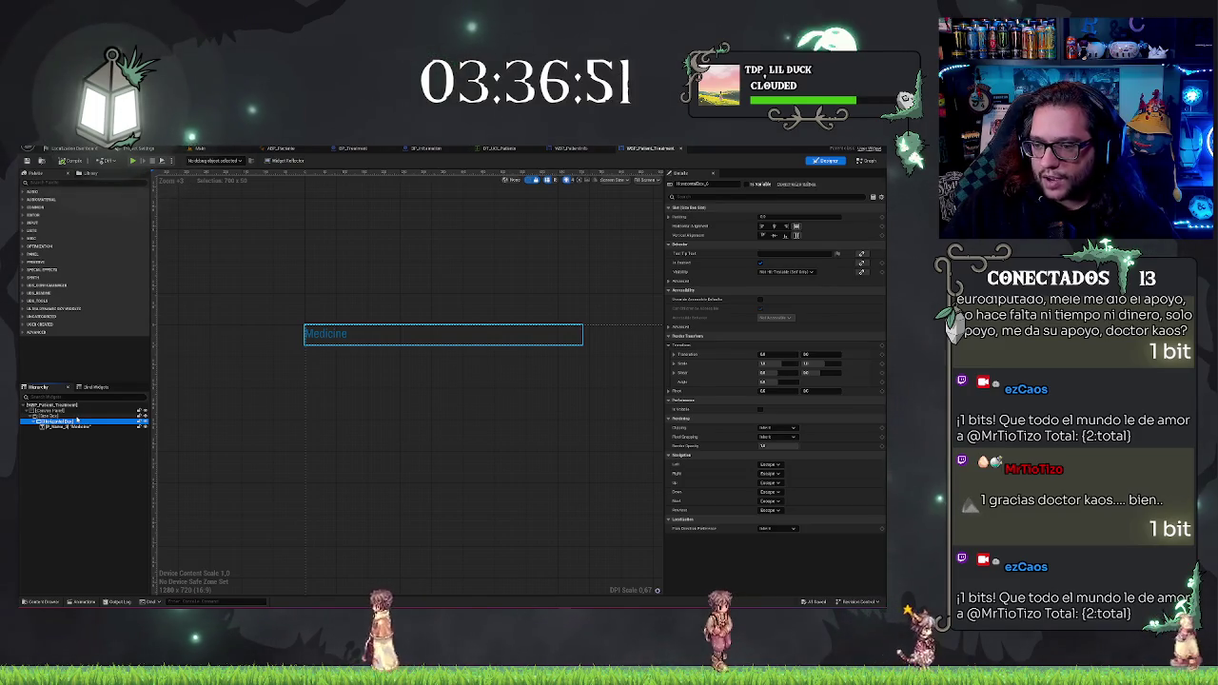
left_click(78, 416)
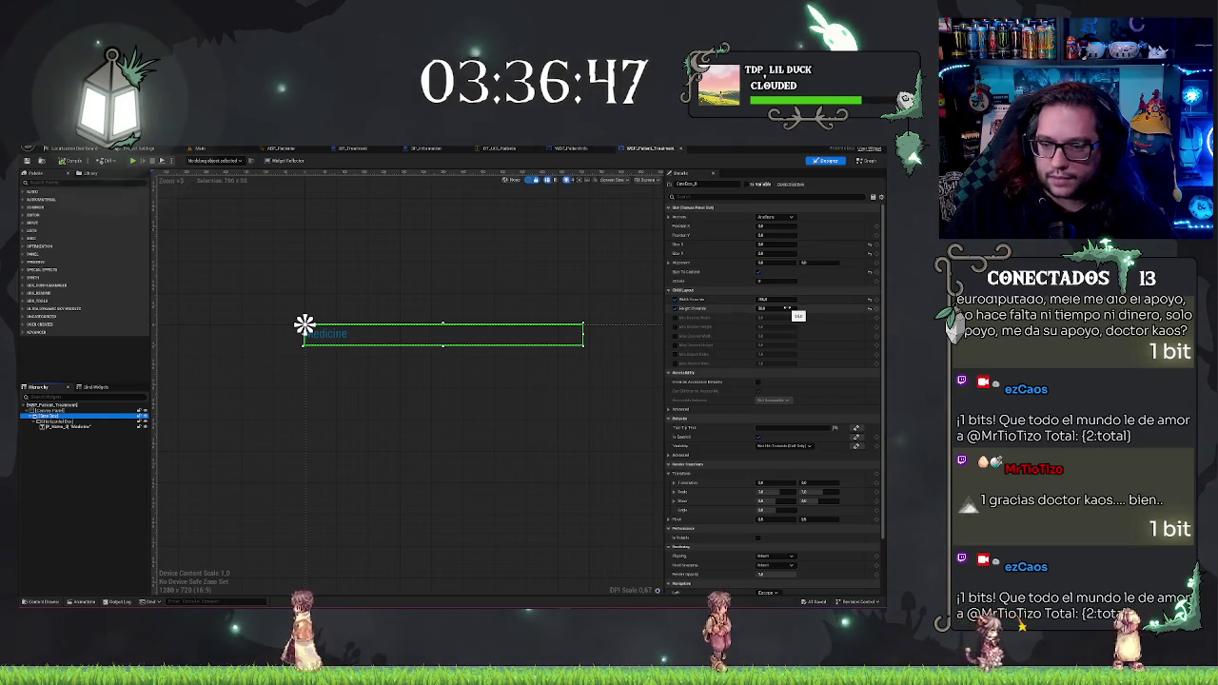
left_click(786, 308)
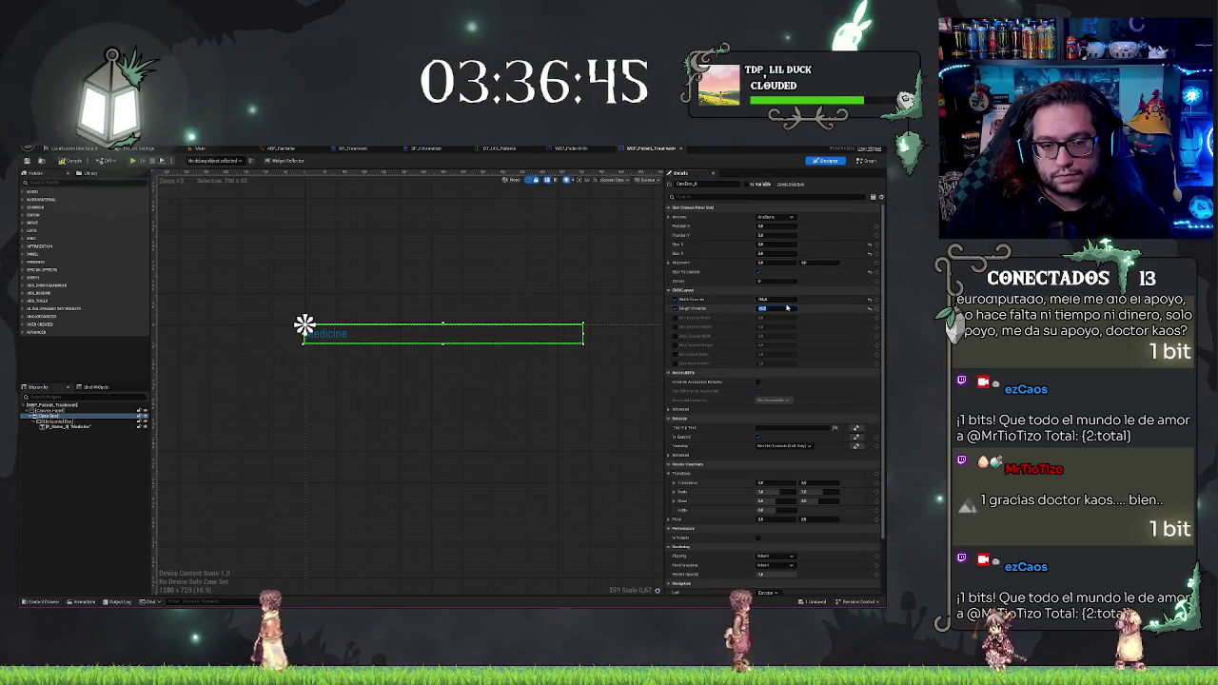
left_click(428, 237)
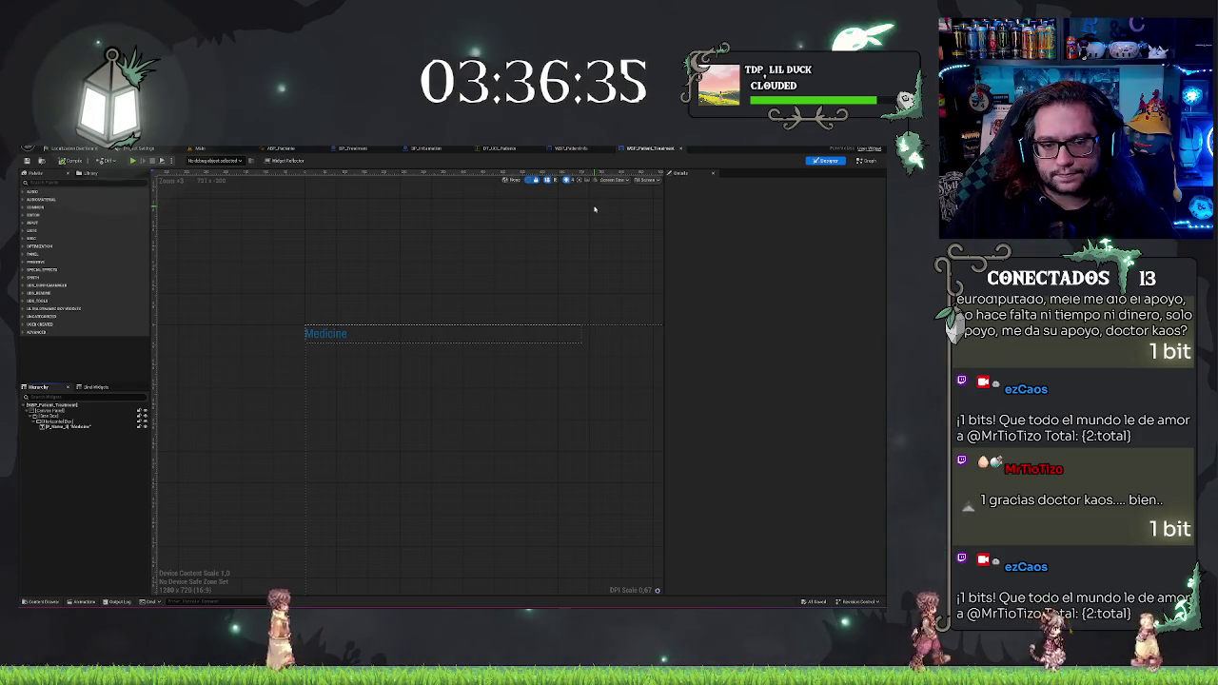
left_click(331, 333)
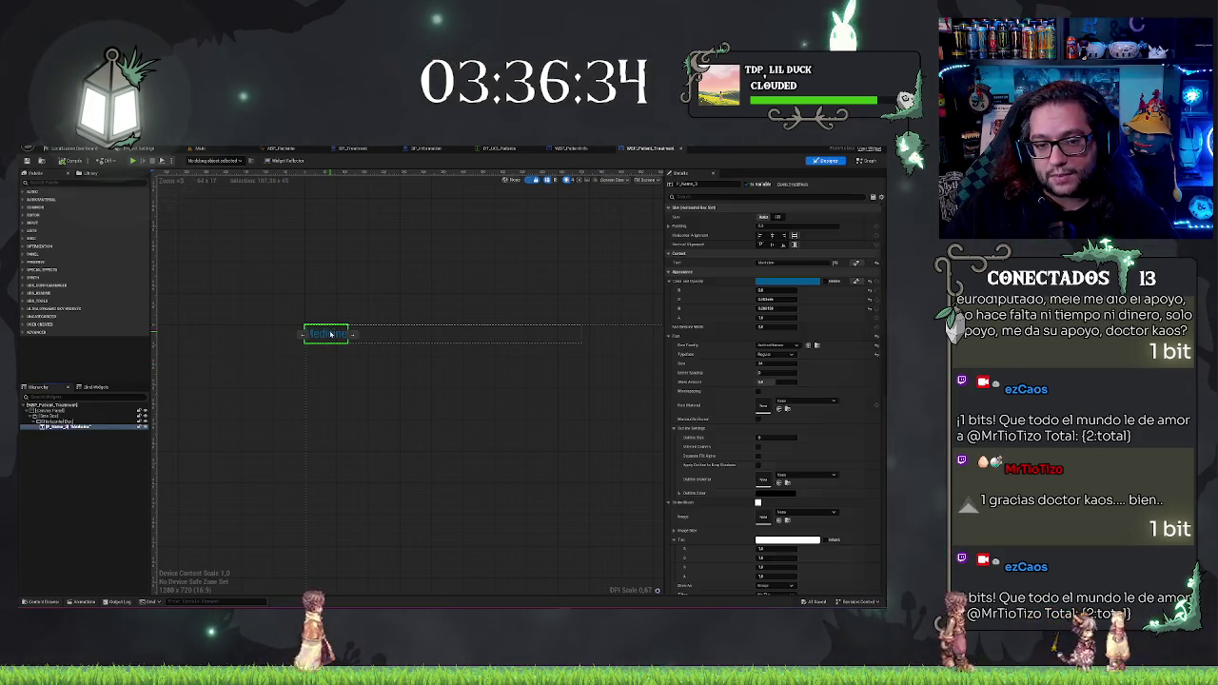
left_click(441, 271)
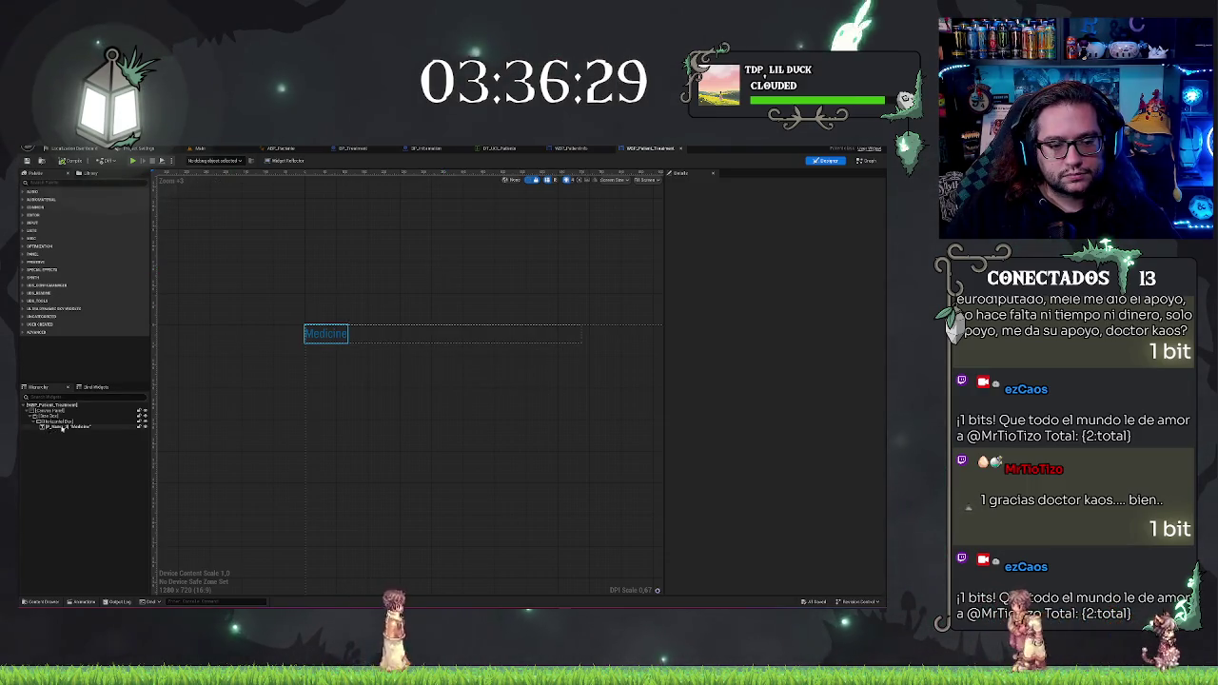
Step: Rename the Medicine text widget in the Hierarchy to Med_Name
left_click(72, 426)
key("F2")
type("Med")
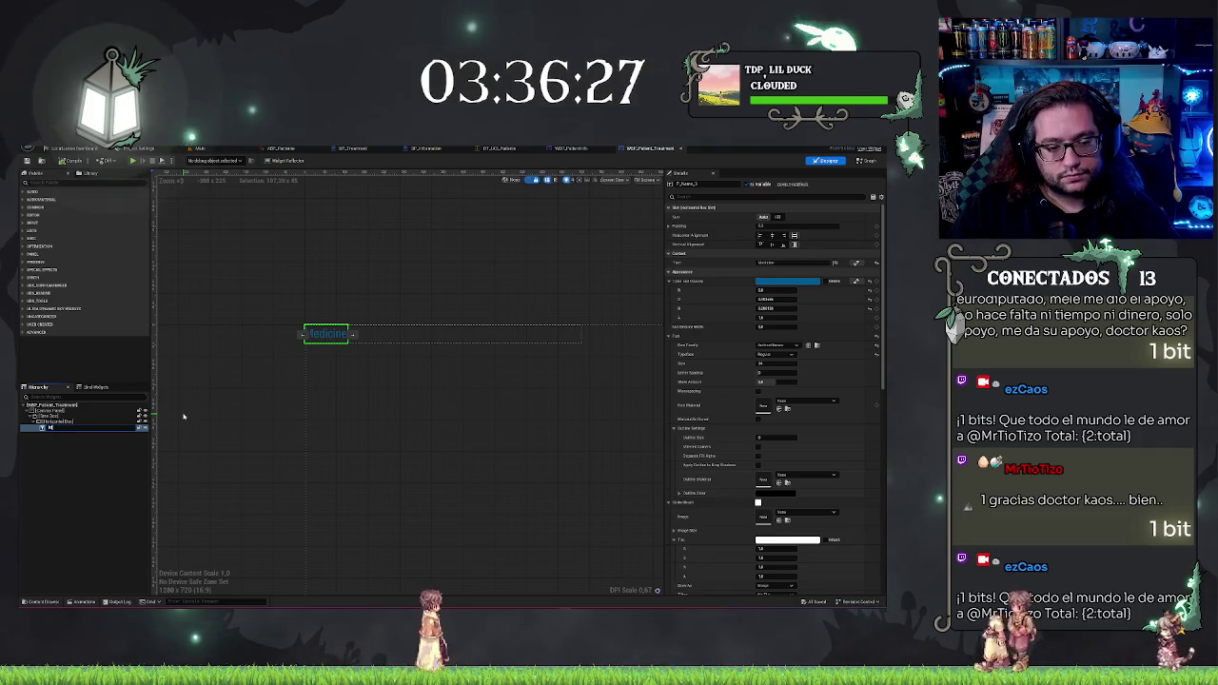
type("_Name")
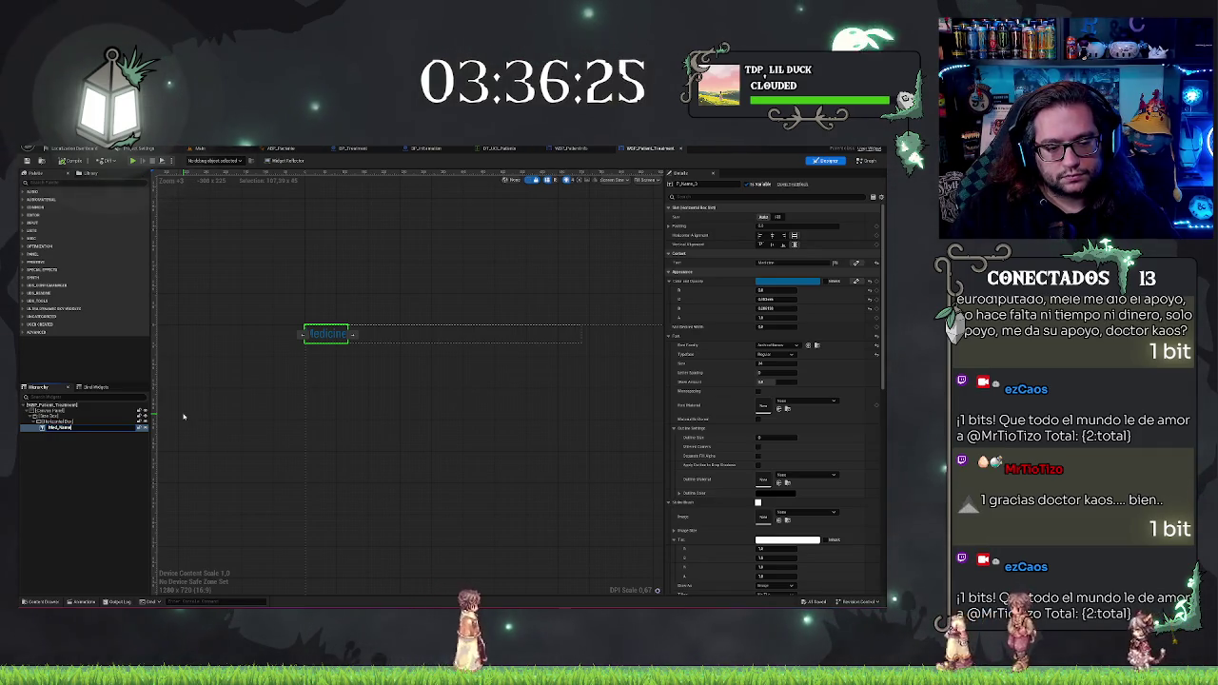
key("Return")
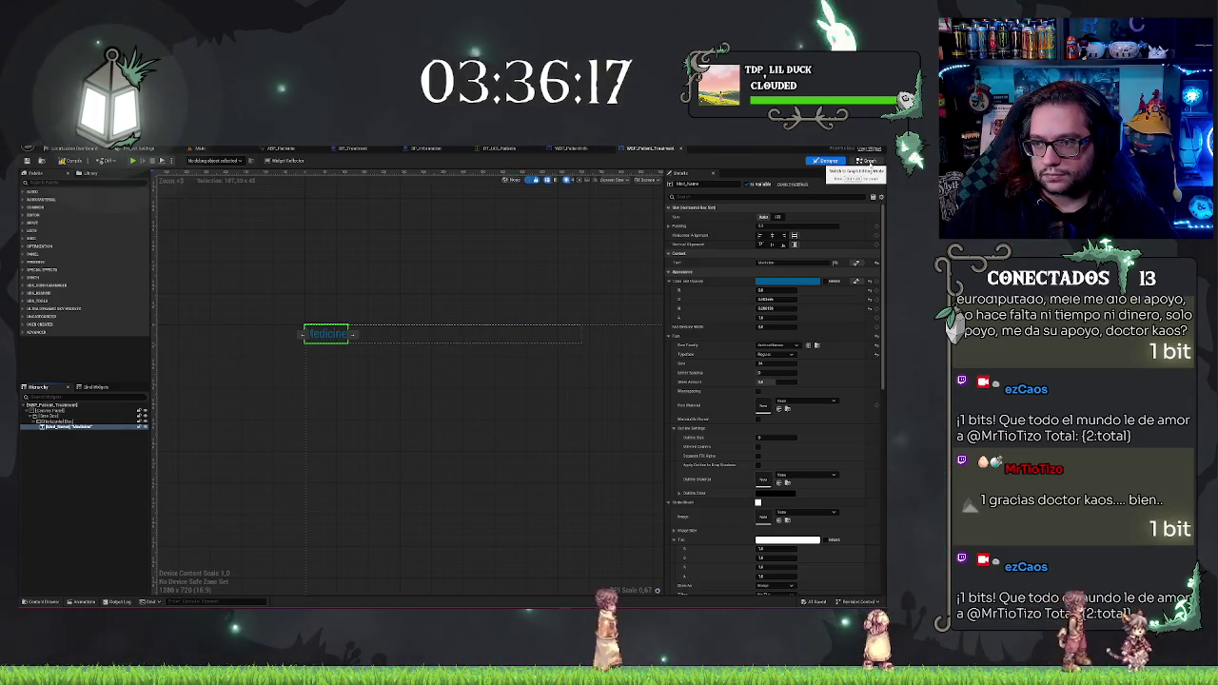
left_click(860, 160)
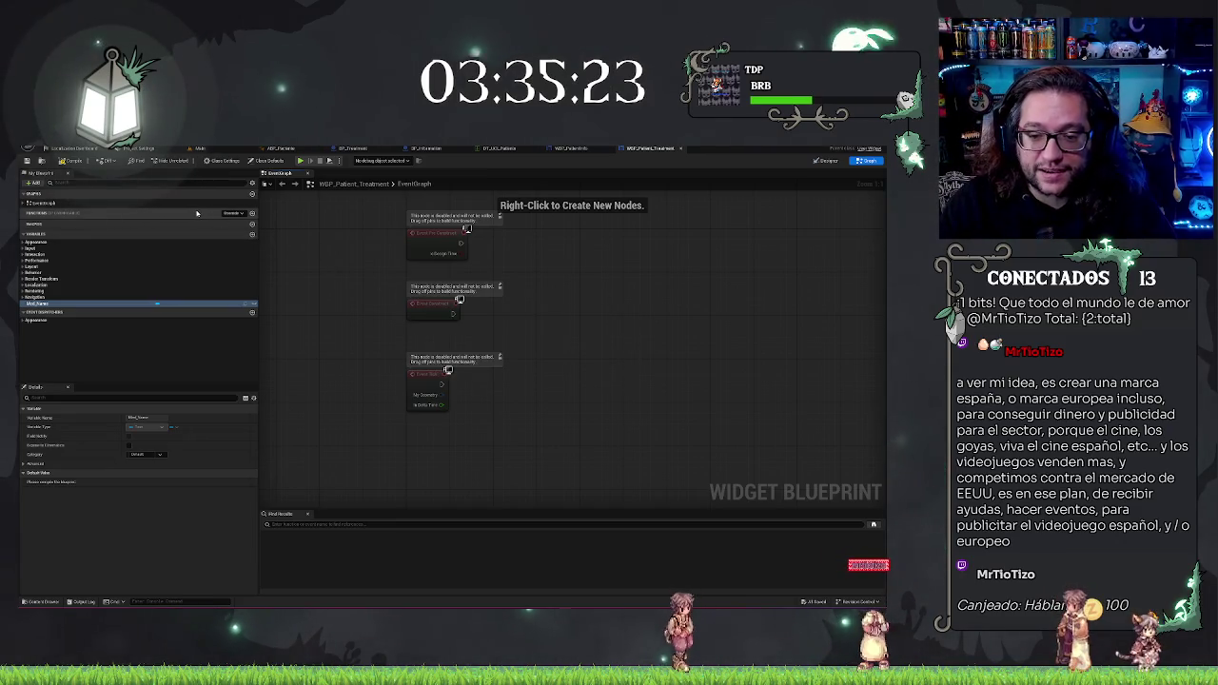
Step: Pan around the EventGraph's three default event nodes, briefly bringing up and dismissing the action list
mouse_move(651, 350)
left_mouse_down()
mouse_move(598, 360)
mouse_move(435, 329)
mouse_move(508, 340)
mouse_move(486, 349)
mouse_move(576, 315)
left_mouse_up()
right_click(500, 313)
left_click(538, 278)
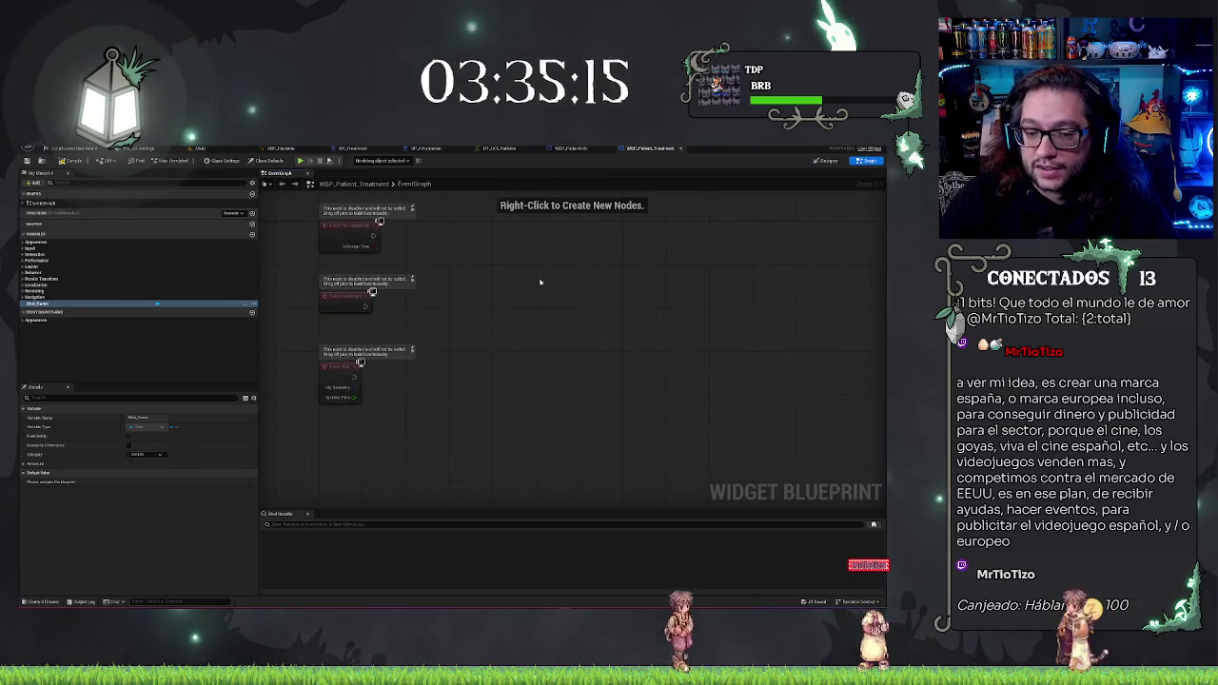
left_click_drag(539, 279, 519, 285)
right_click(519, 284)
left_click(543, 249)
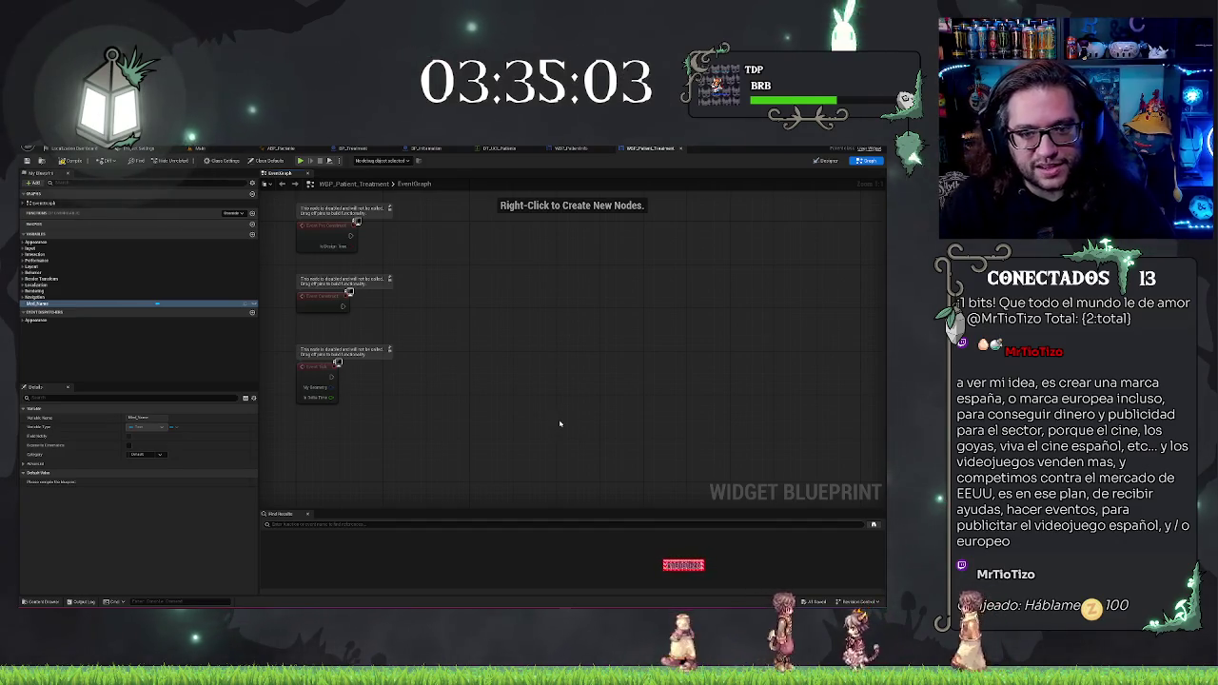
left_click_drag(538, 371, 564, 397)
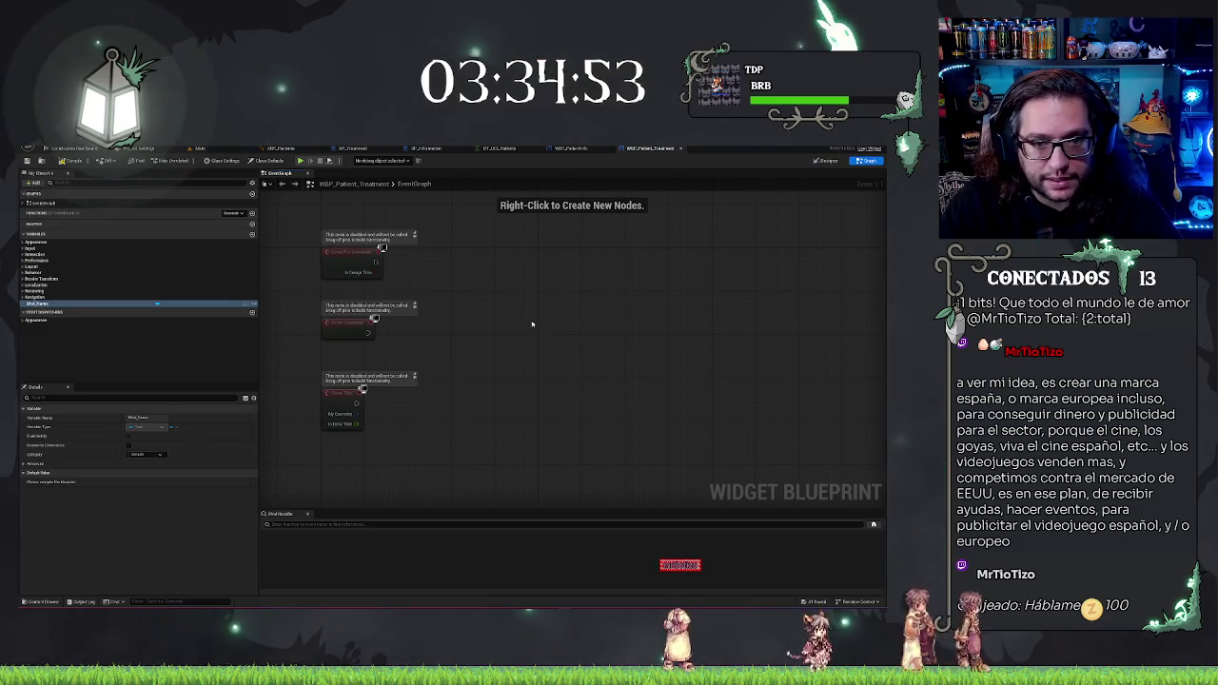
mouse_move(532, 325)
left_mouse_down()
mouse_move(515, 309)
mouse_move(580, 345)
left_mouse_up()
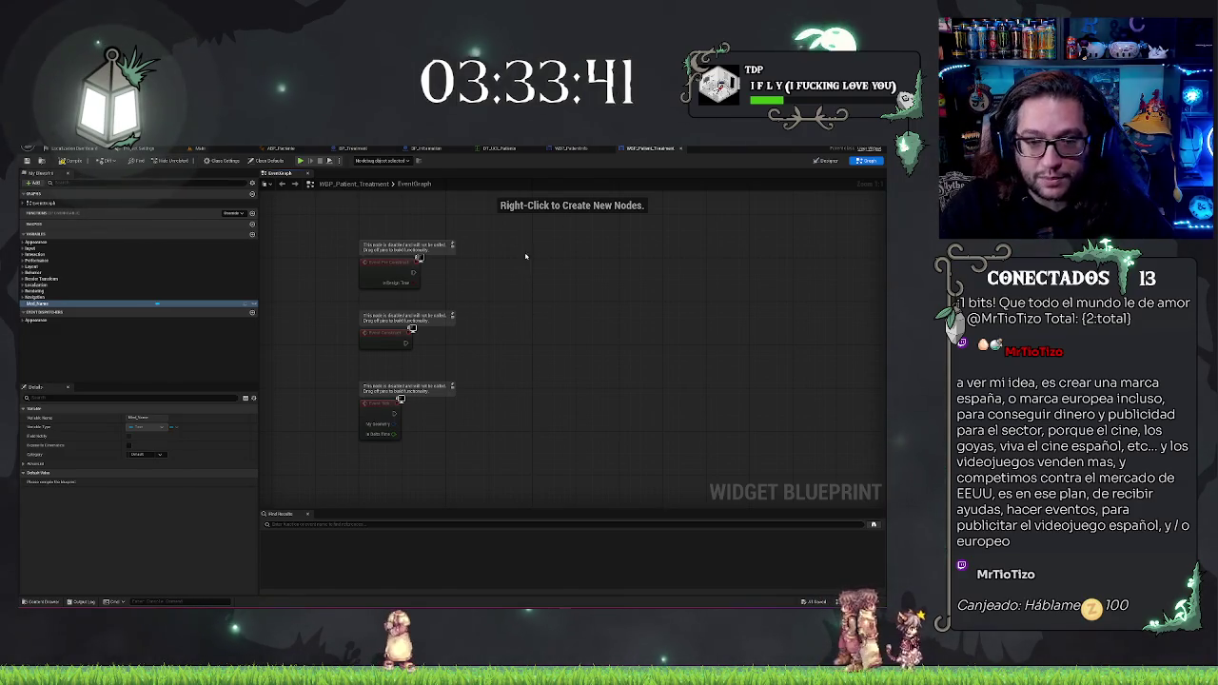
right_click(498, 380)
left_click(566, 328)
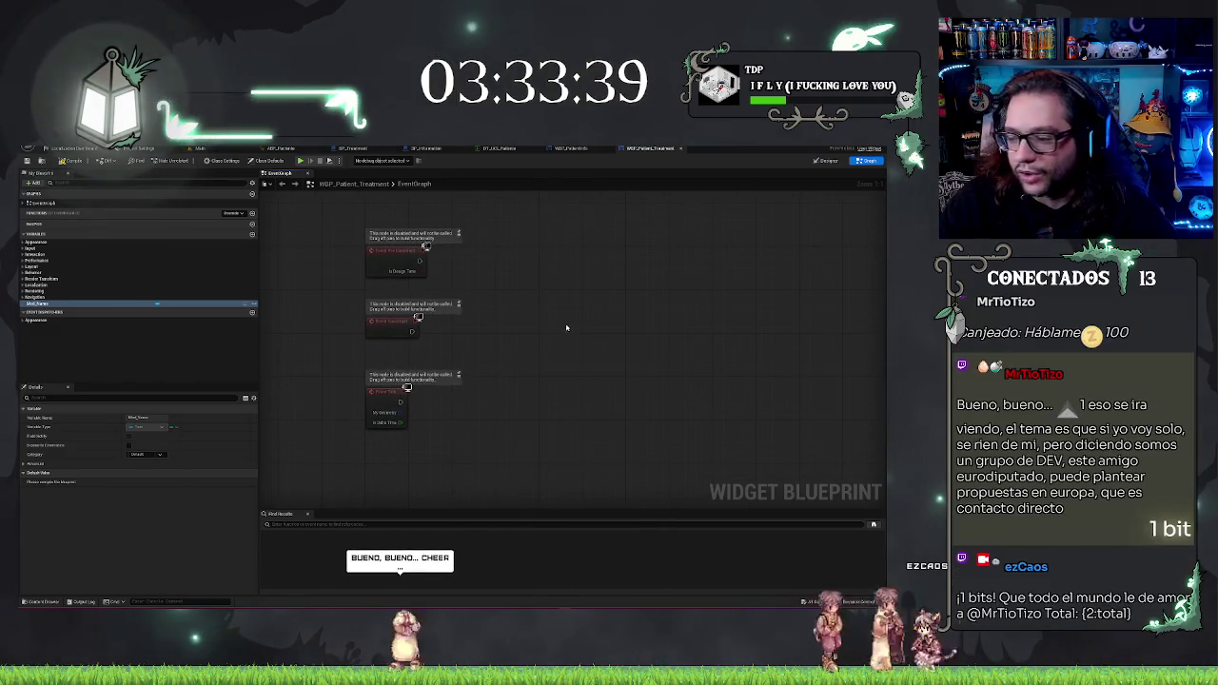
right_click(535, 331)
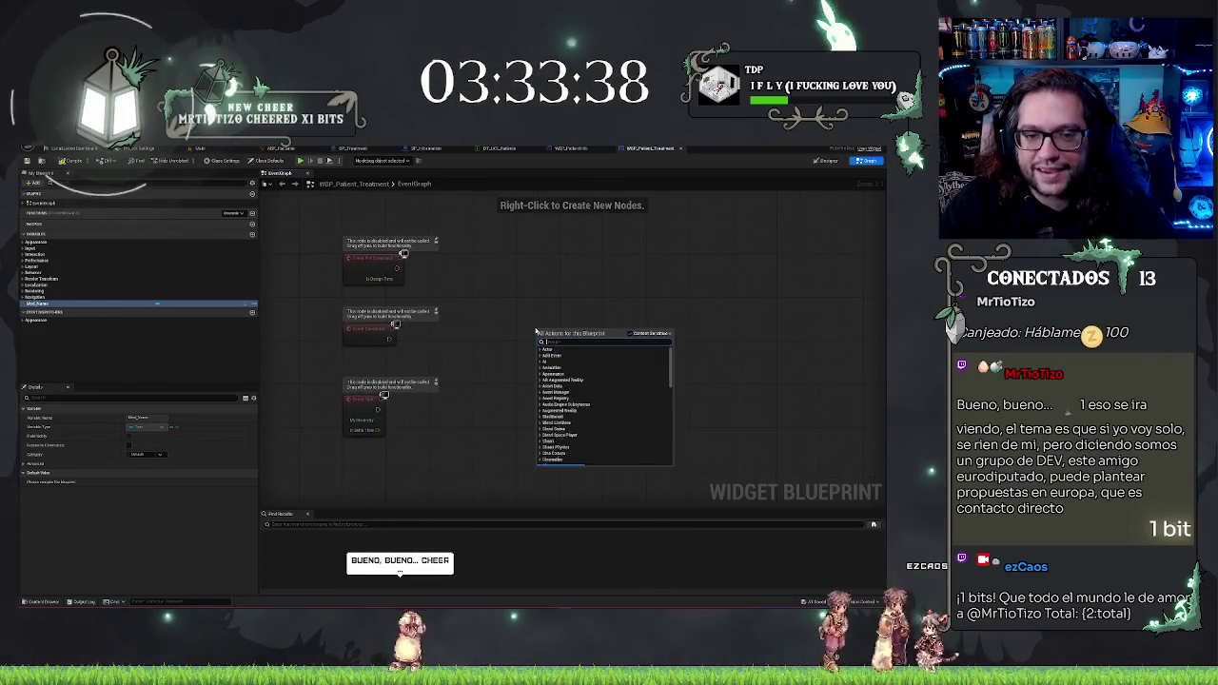
left_click(521, 311)
mouse_move(520, 311)
left_mouse_down()
mouse_move(491, 297)
mouse_move(526, 327)
left_mouse_up()
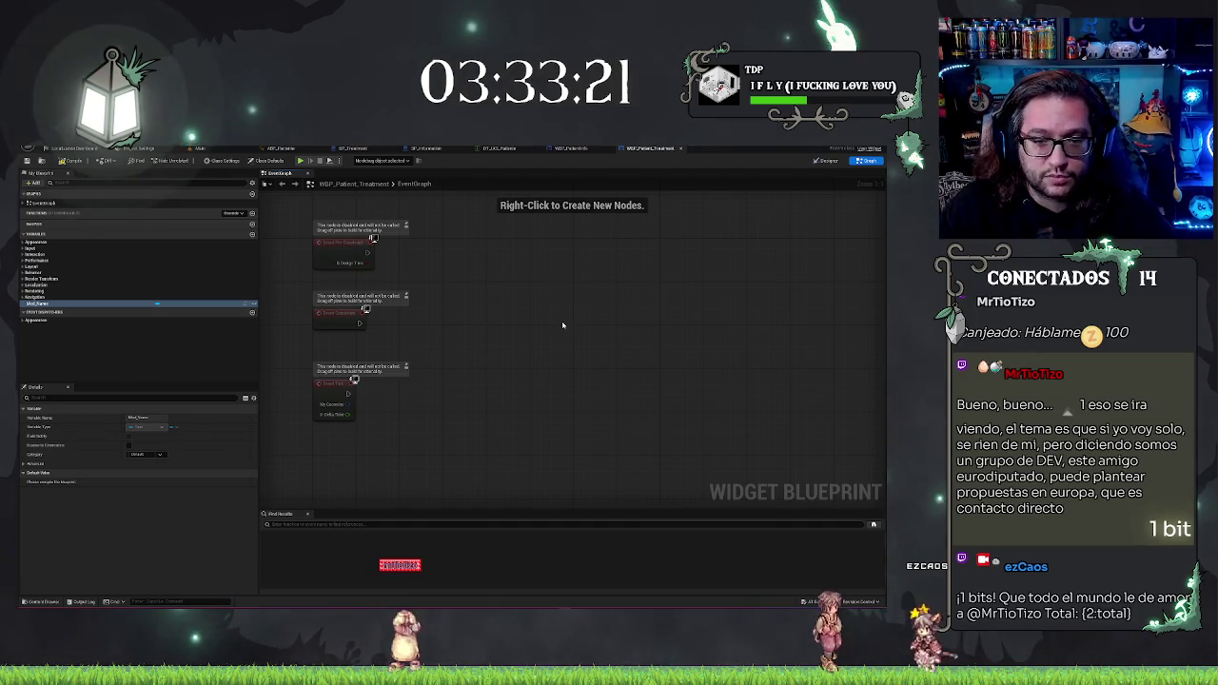
right_click(562, 326)
right_click(540, 362)
right_click(540, 362)
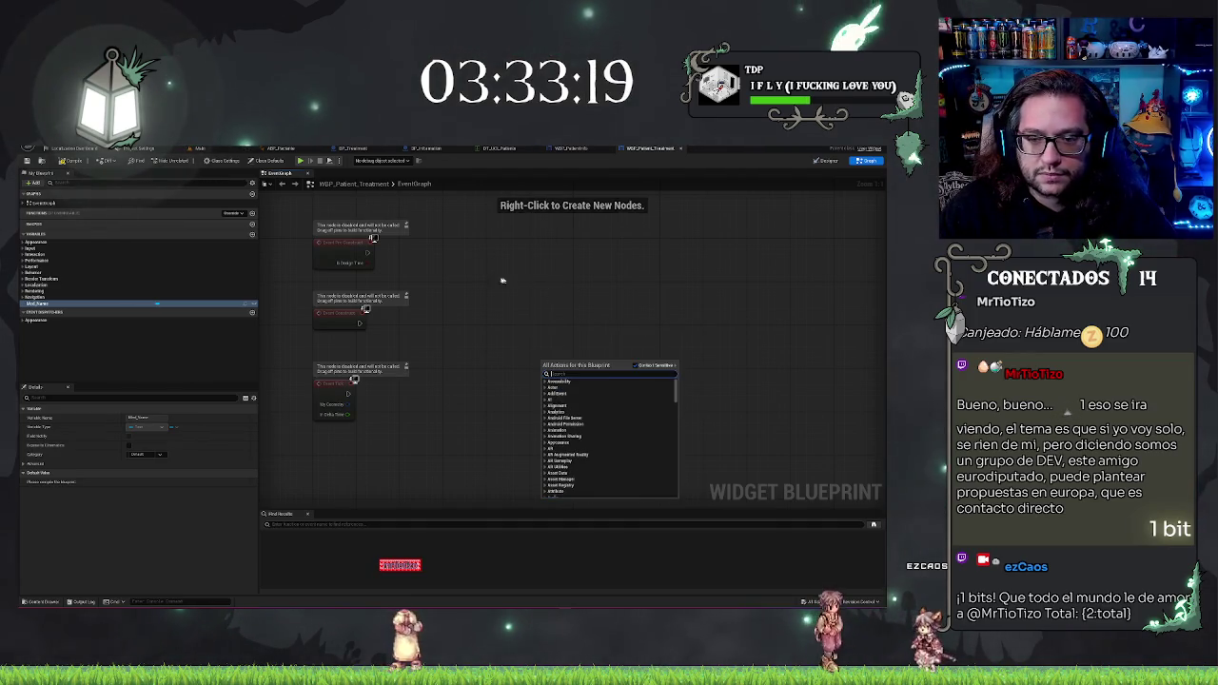
mouse_move(503, 280)
left_mouse_down()
mouse_move(483, 353)
mouse_move(510, 306)
left_mouse_up()
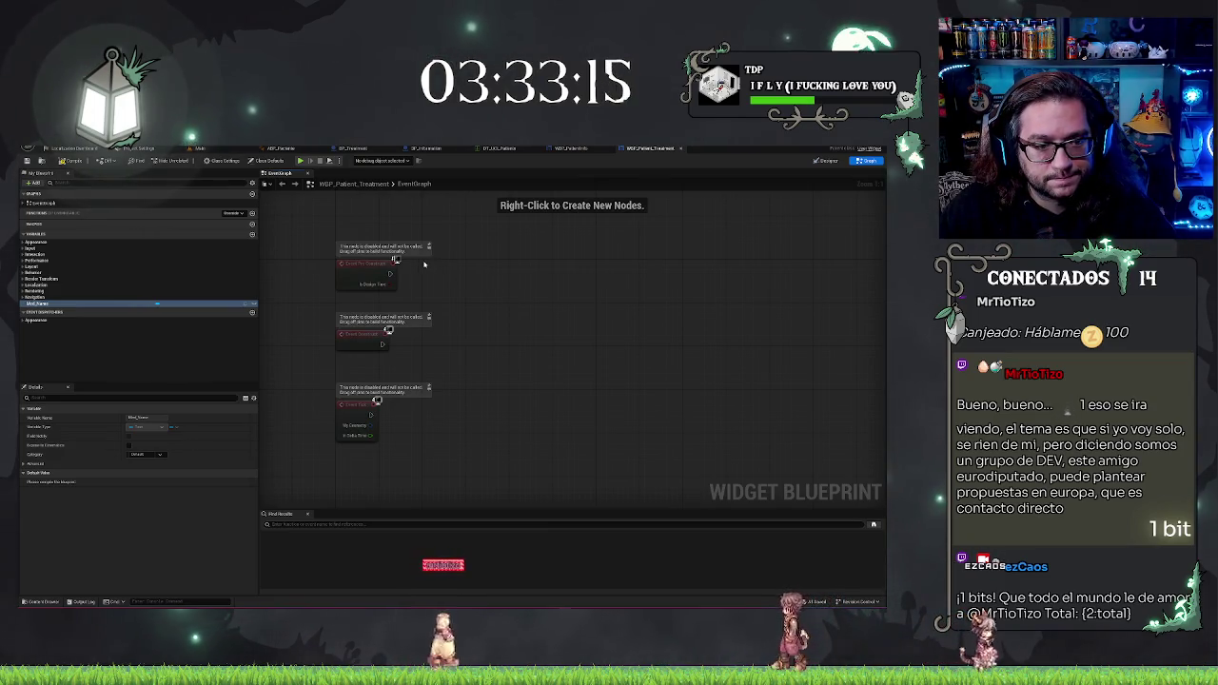
left_click(109, 357)
left_click(105, 304)
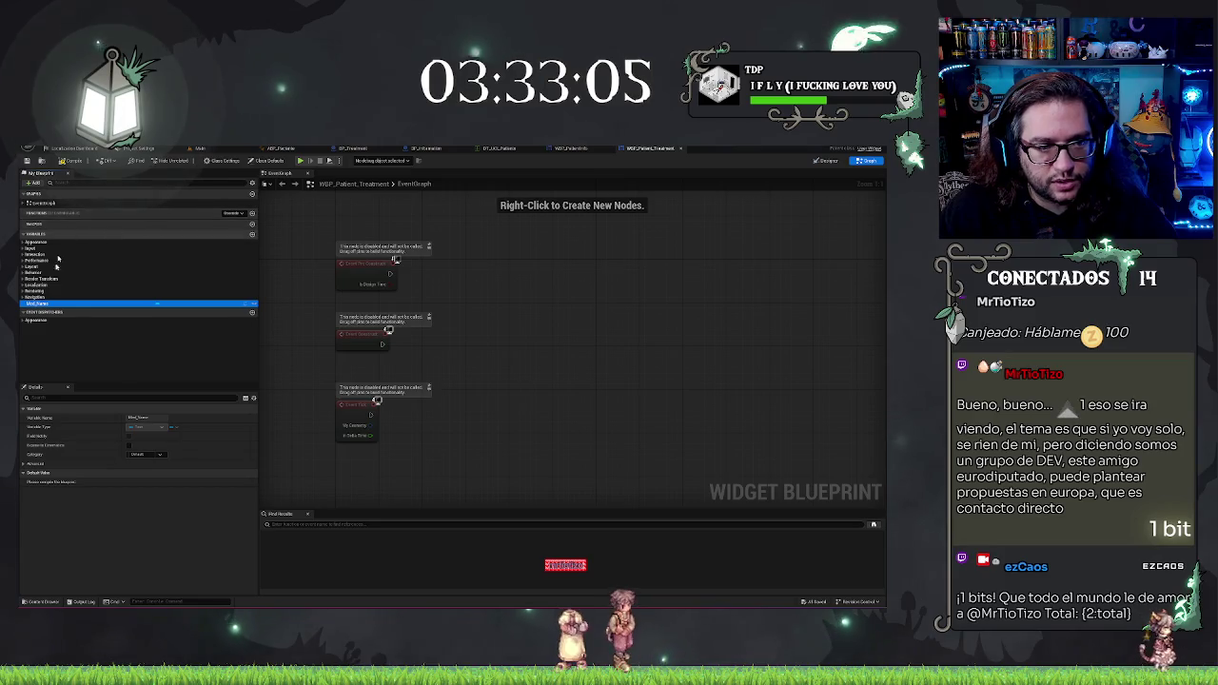
left_click(125, 356)
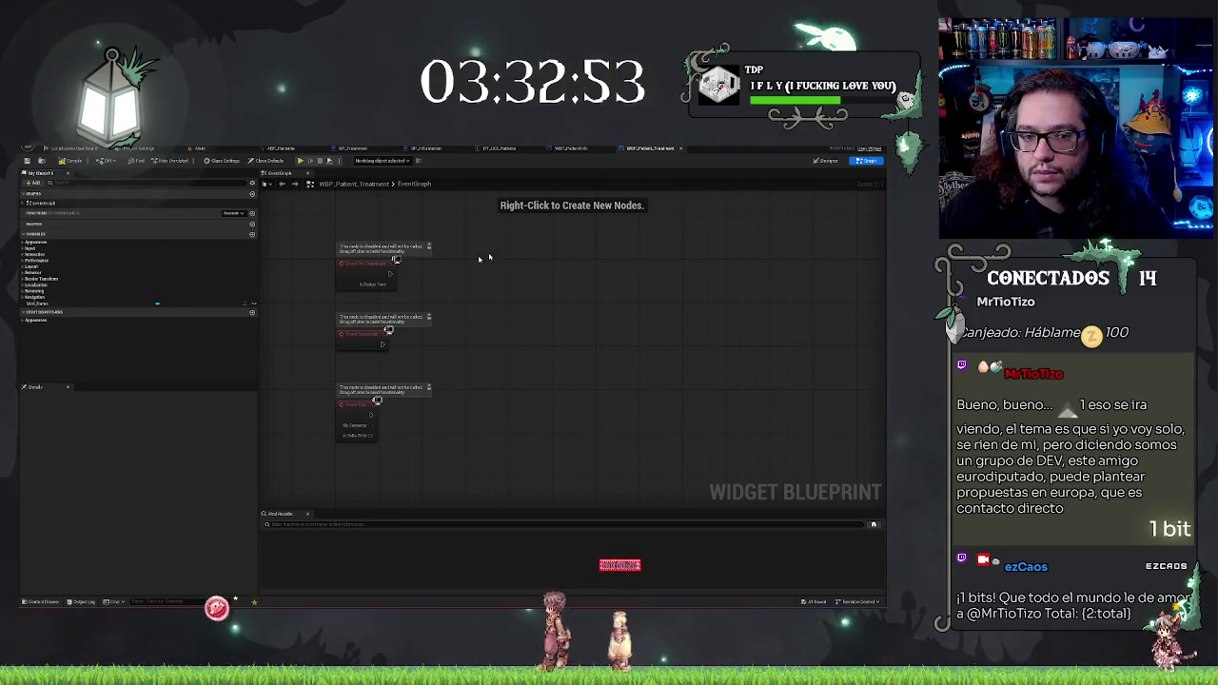
left_click(43, 303)
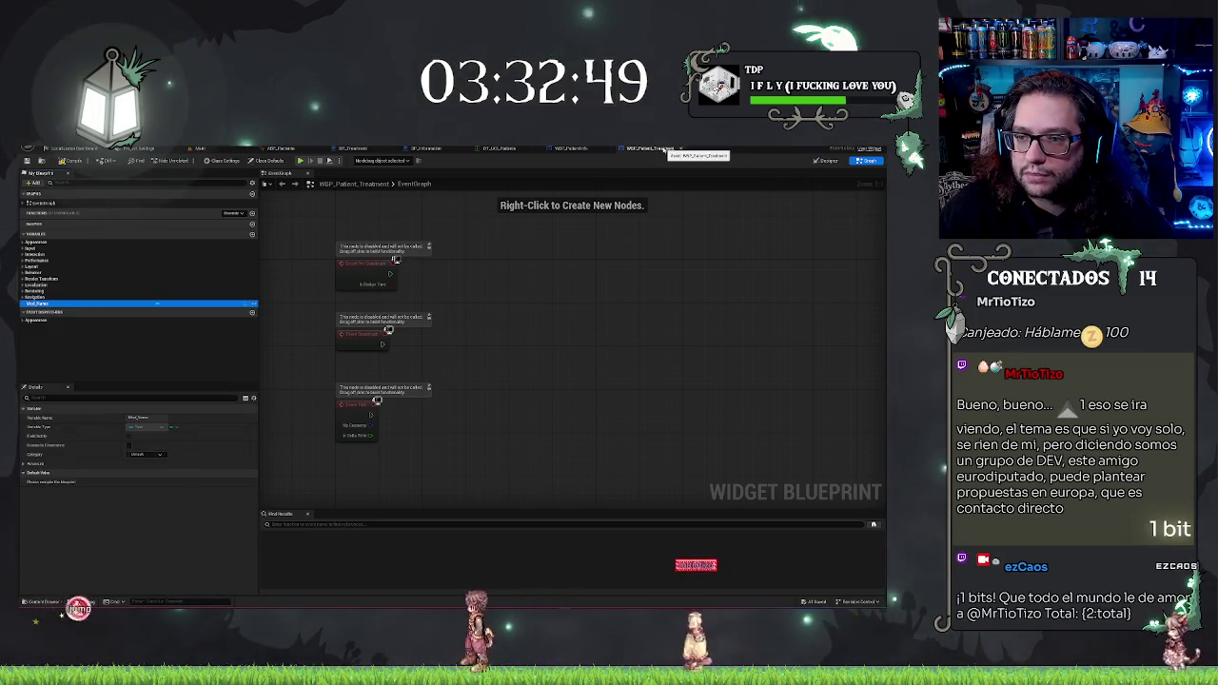
Step: In WBP_PatientInfo, delete the placeholder text under Treatments Needed's Horizontal Box
left_click(680, 148)
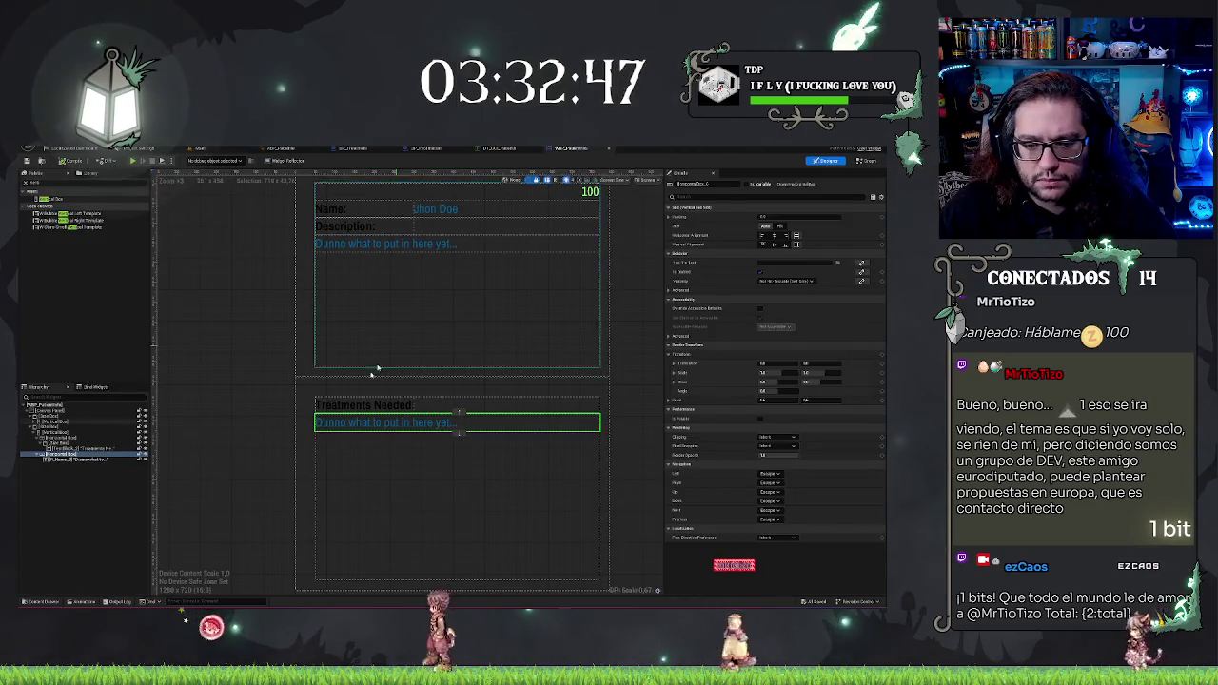
left_click(55, 455)
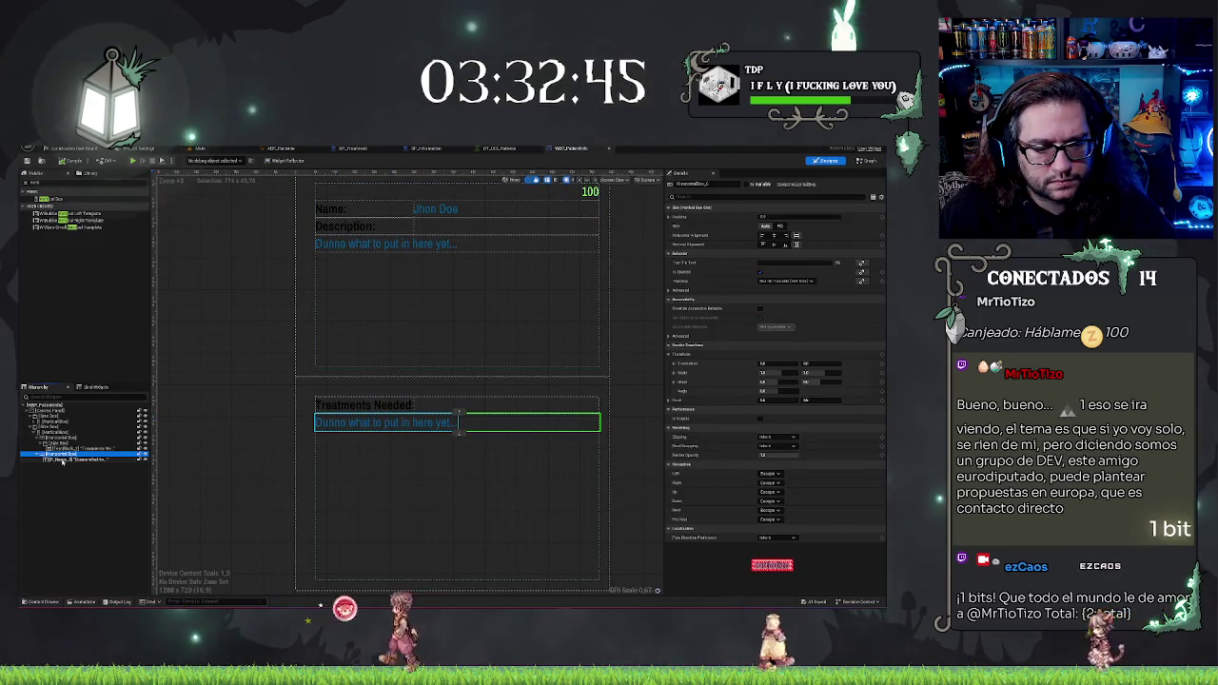
left_click(63, 459)
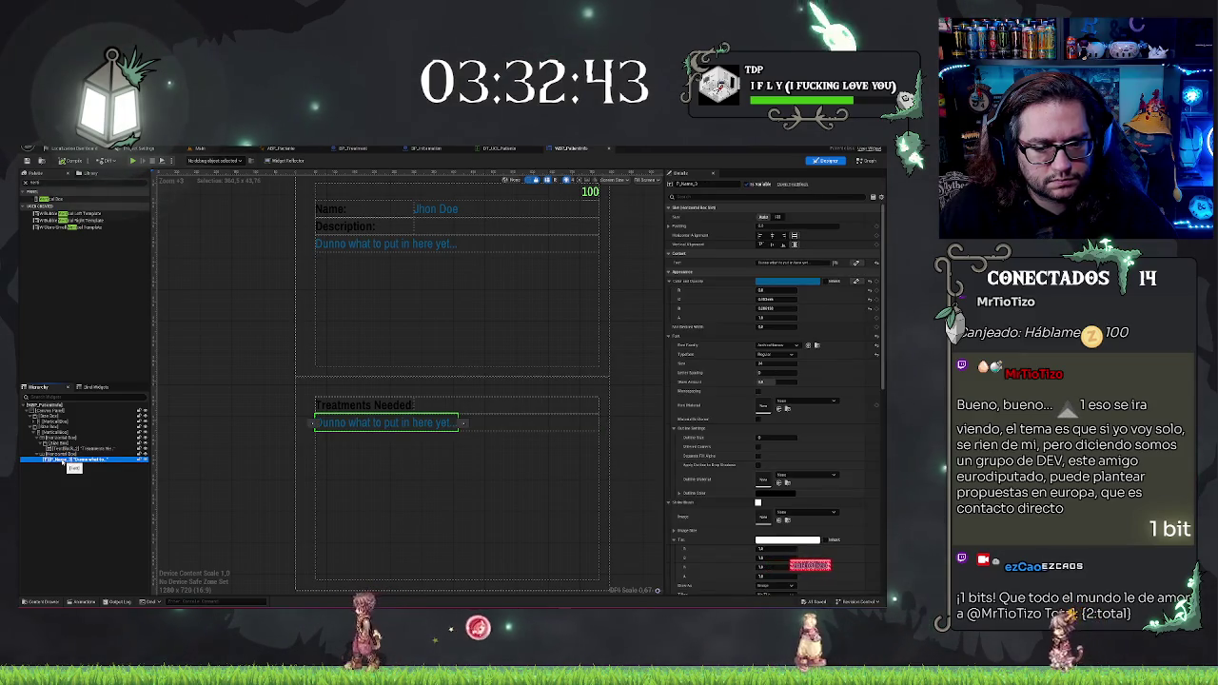
left_click(81, 458)
key("Escape")
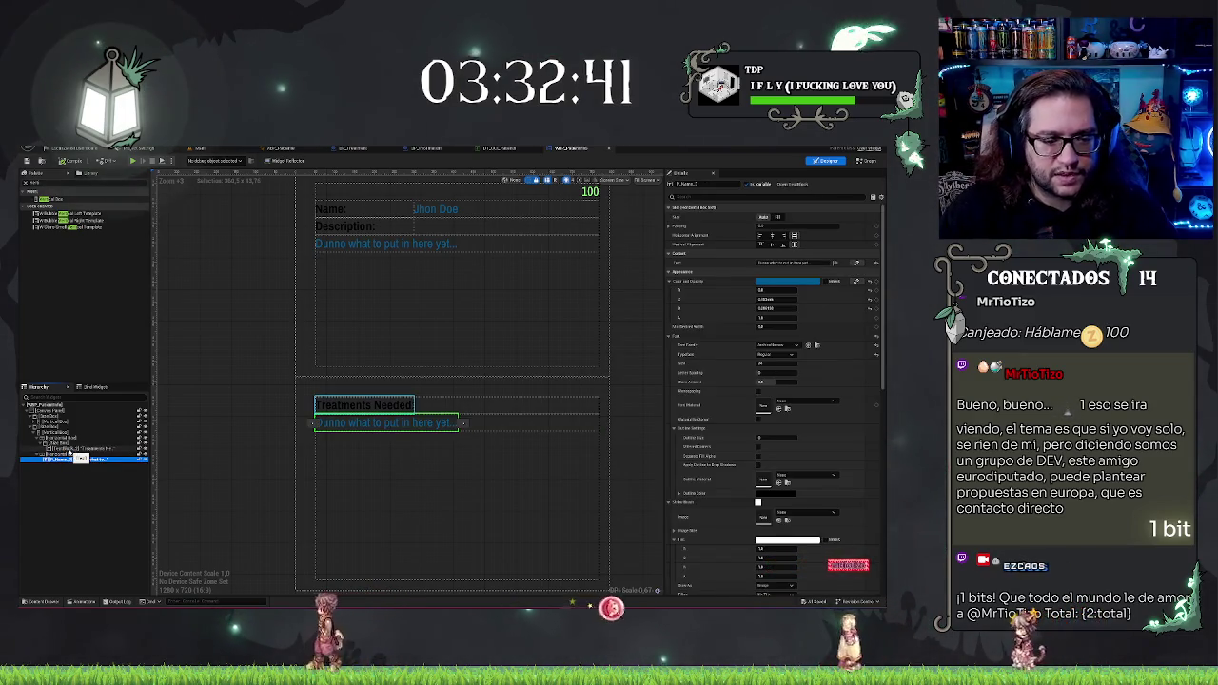
key("Delete")
left_click(55, 457)
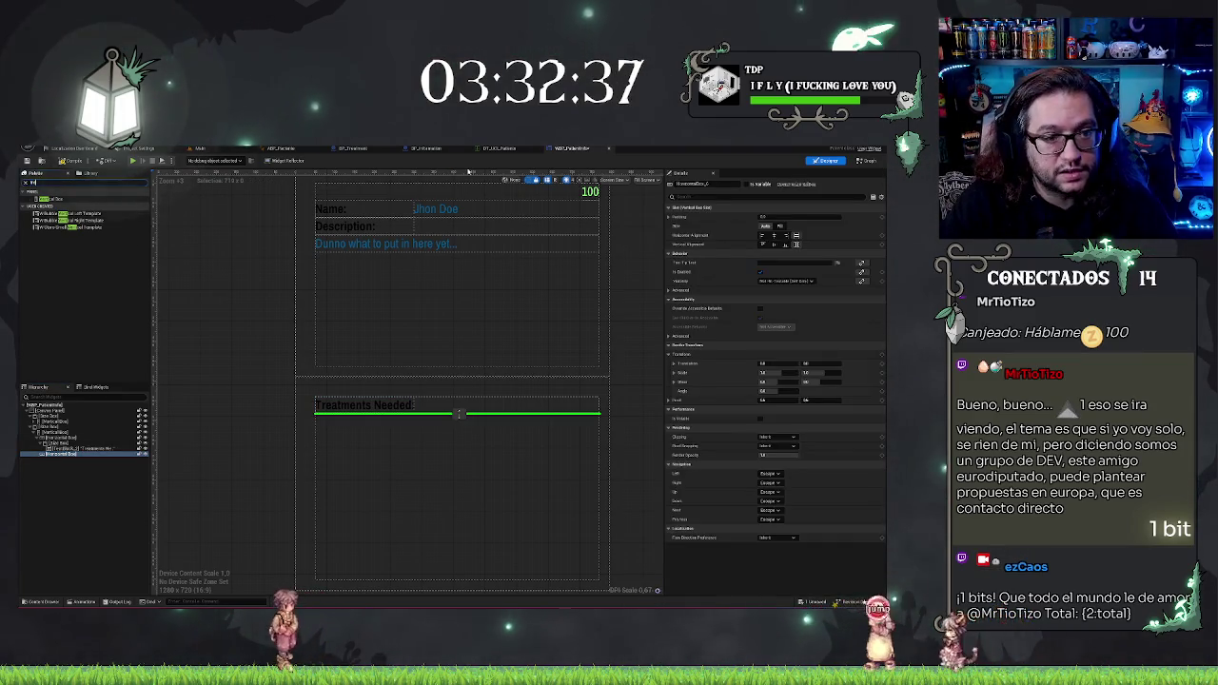
Step: Add a WBP_Patient_Treatment entry under the Horizontal Box, undoing trial duplicates and re-adding it
mouse_move(60, 220)
left_mouse_down()
mouse_move(76, 448)
mouse_move(63, 456)
left_mouse_up()
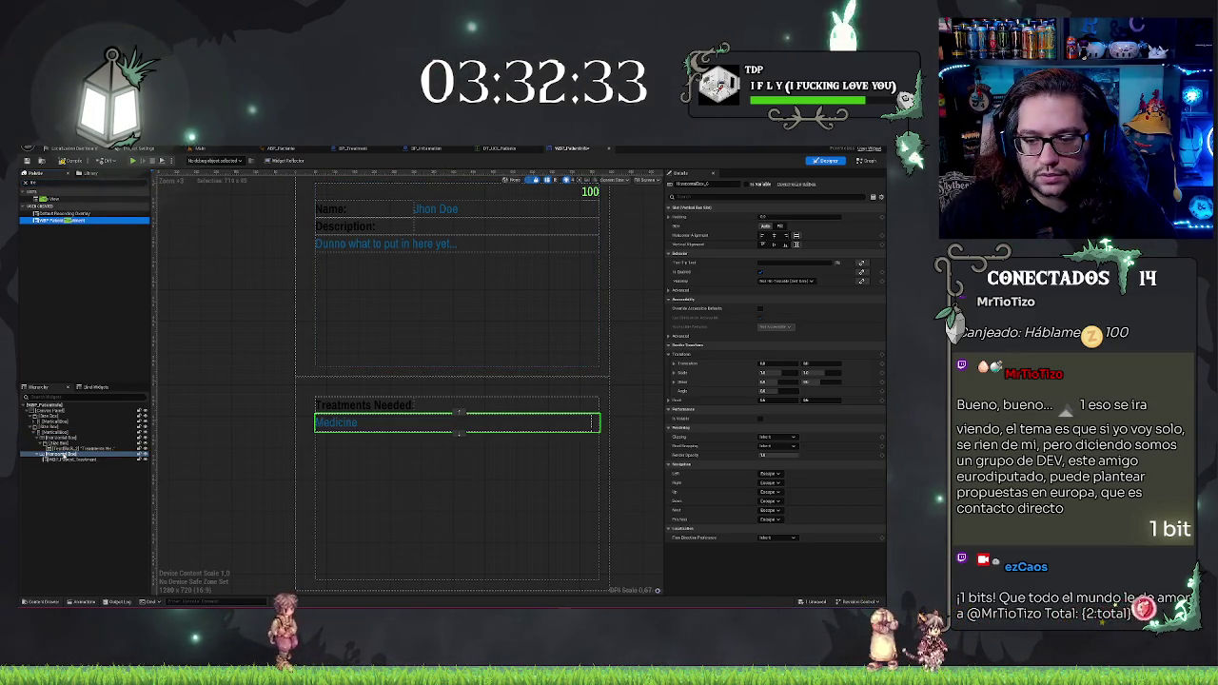
left_click(68, 460)
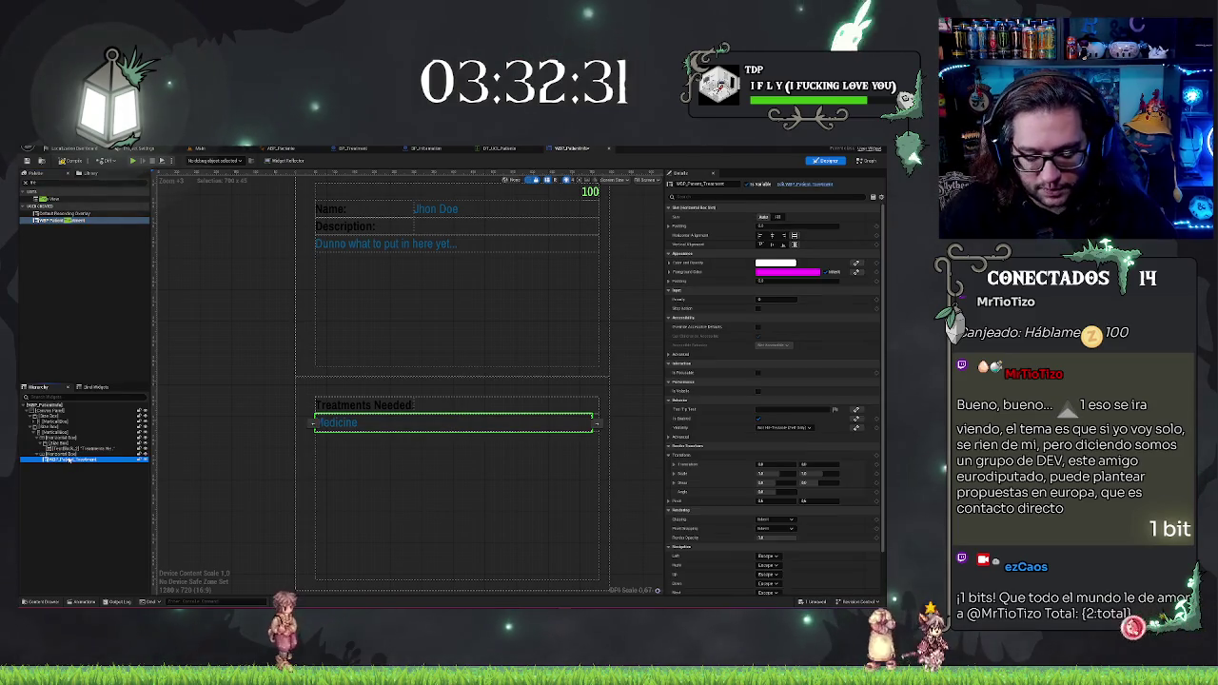
key("ctrl+d")
key("ctrl+d")
key("ctrl+d")
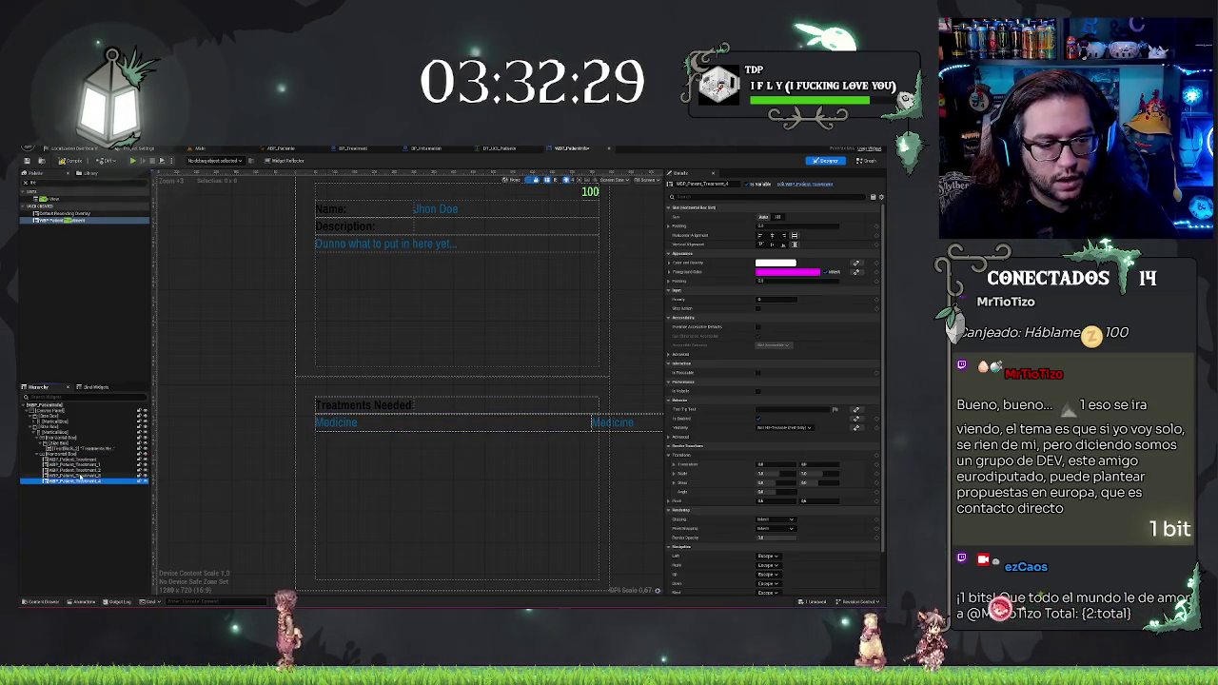
key("ctrl+z")
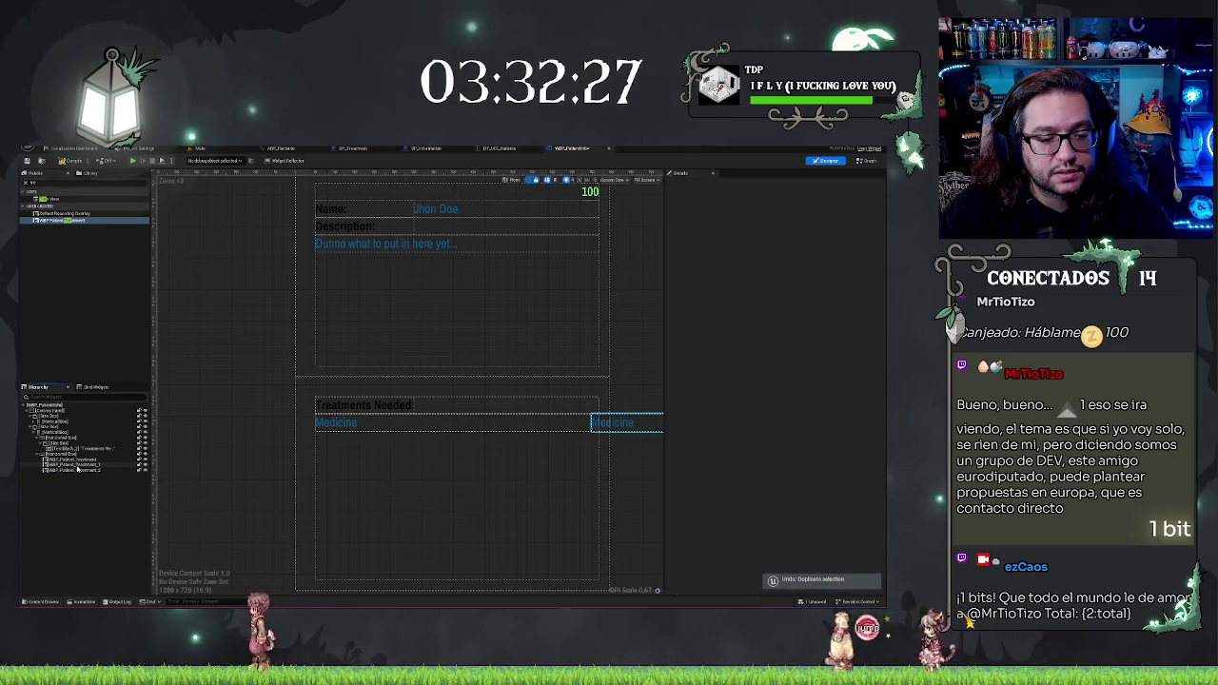
key("ctrl+z")
key("ctrl+z")
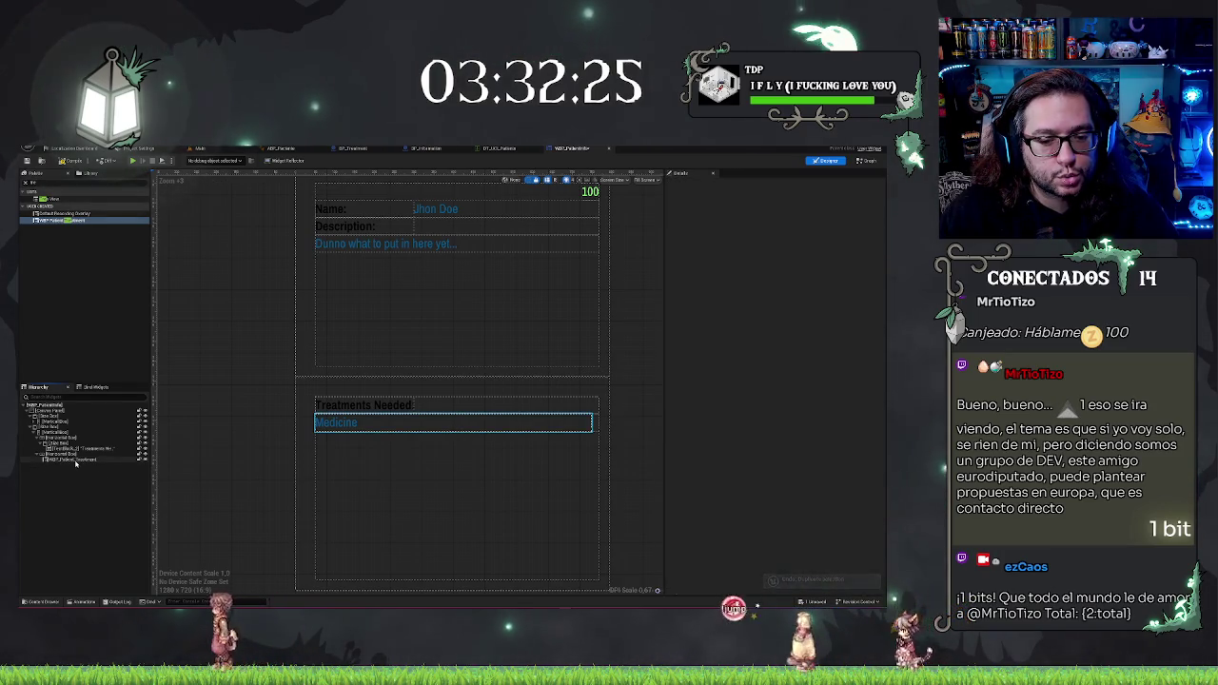
key("ctrl+z")
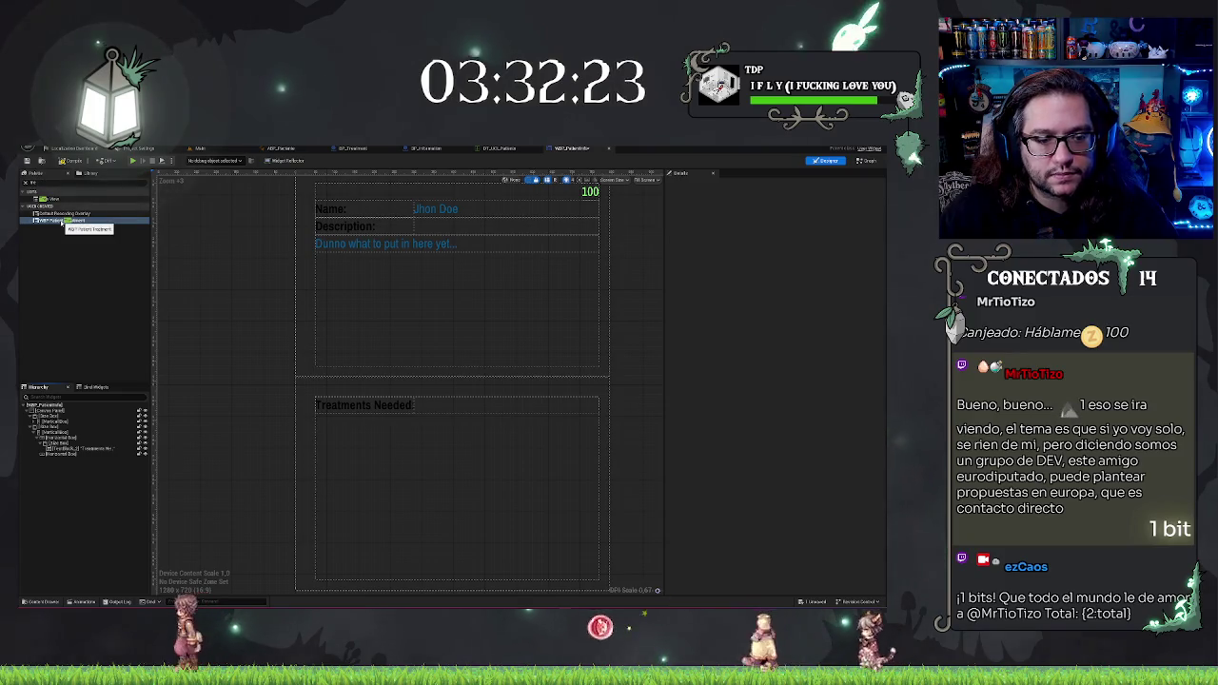
left_click_drag(62, 220, 64, 458)
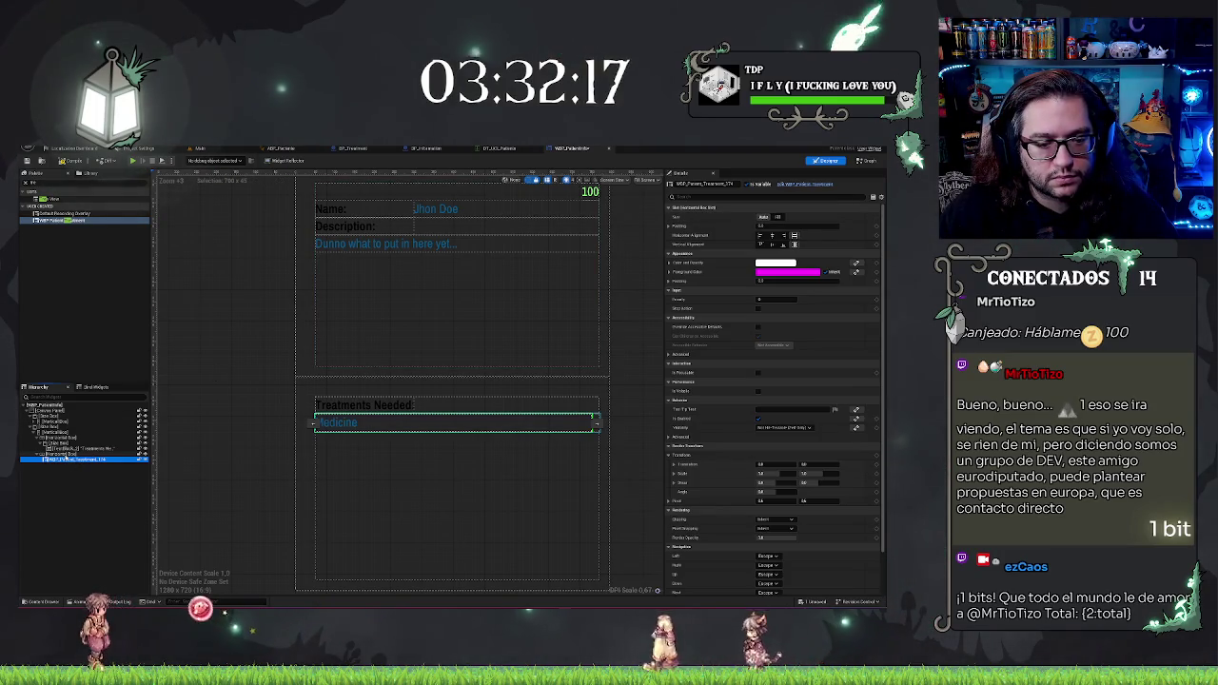
Step: Replace the Horizontal Box with a Vertical Box so entries stack vertically
right_click(65, 454)
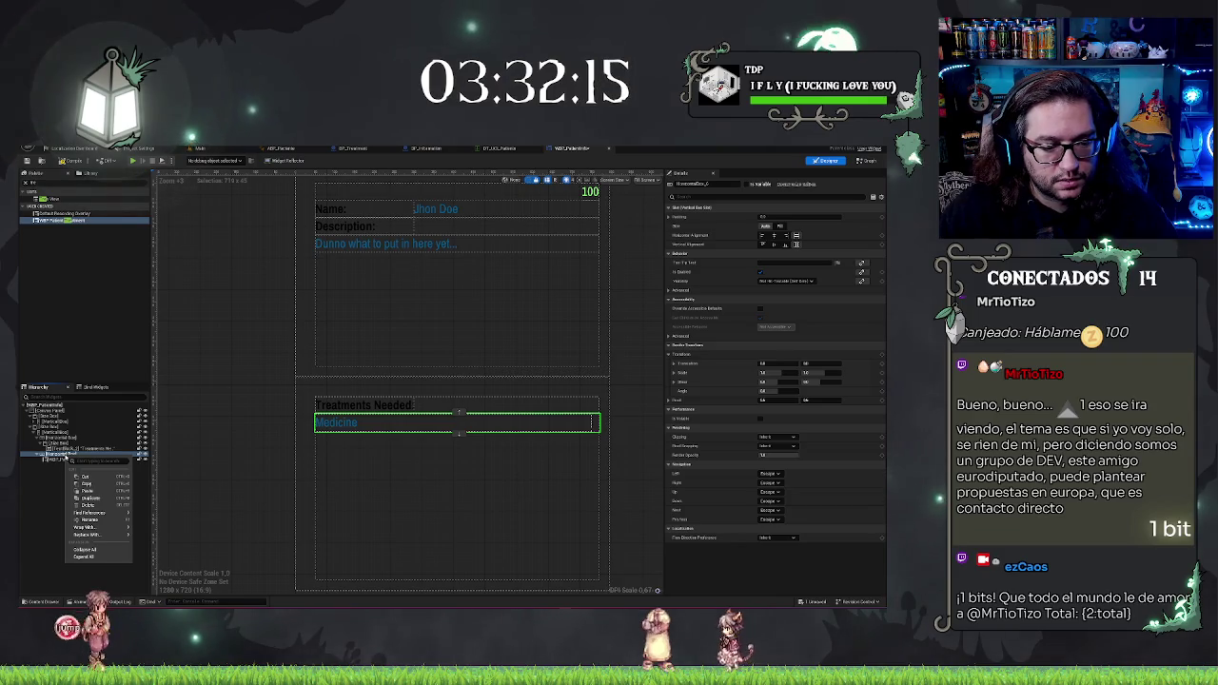
mouse_move(123, 527)
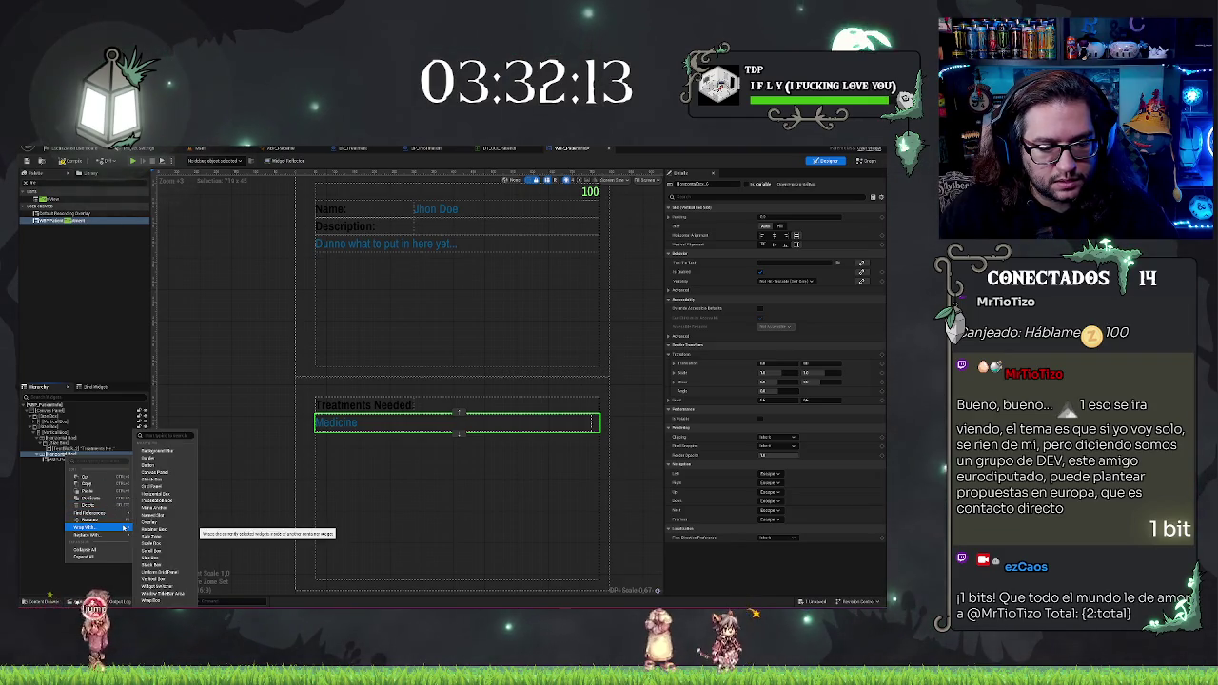
left_click(55, 462)
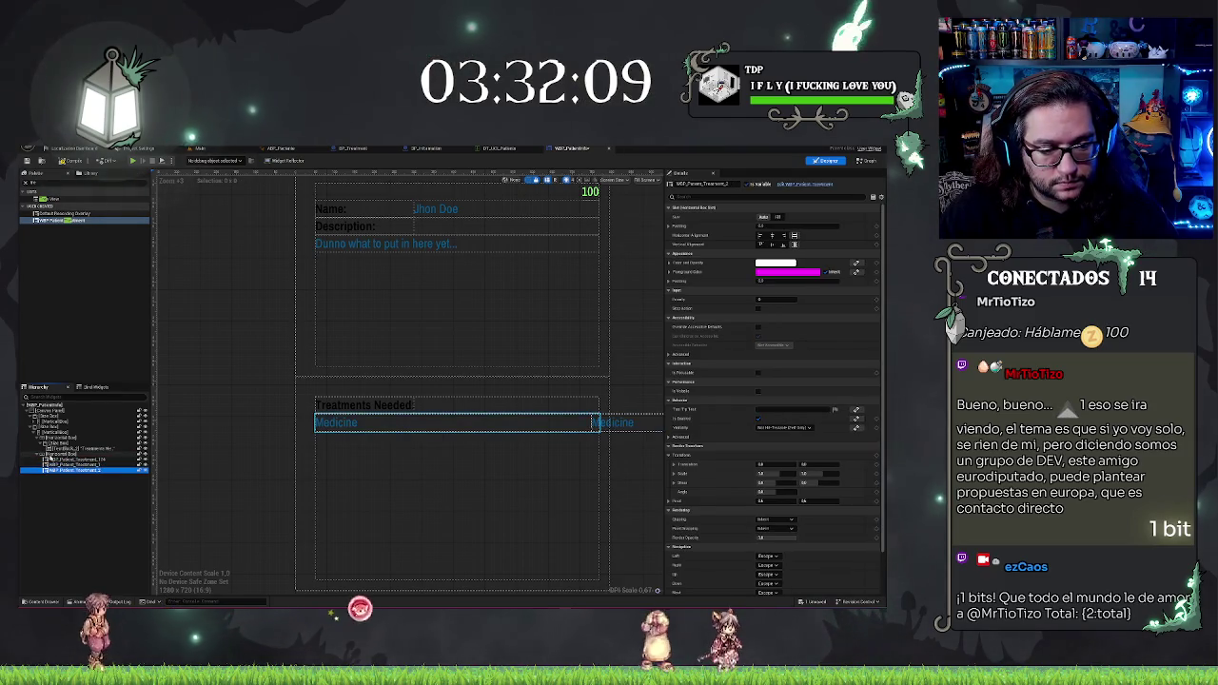
right_click(49, 456)
mouse_move(94, 538)
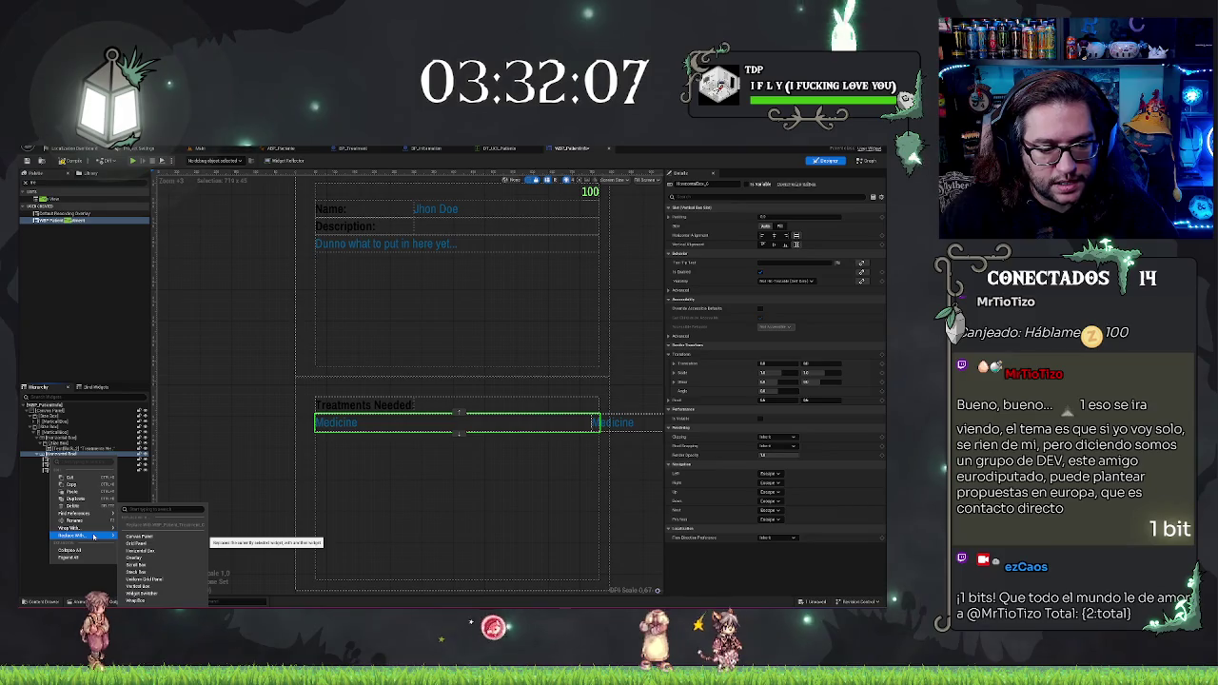
left_click(152, 587)
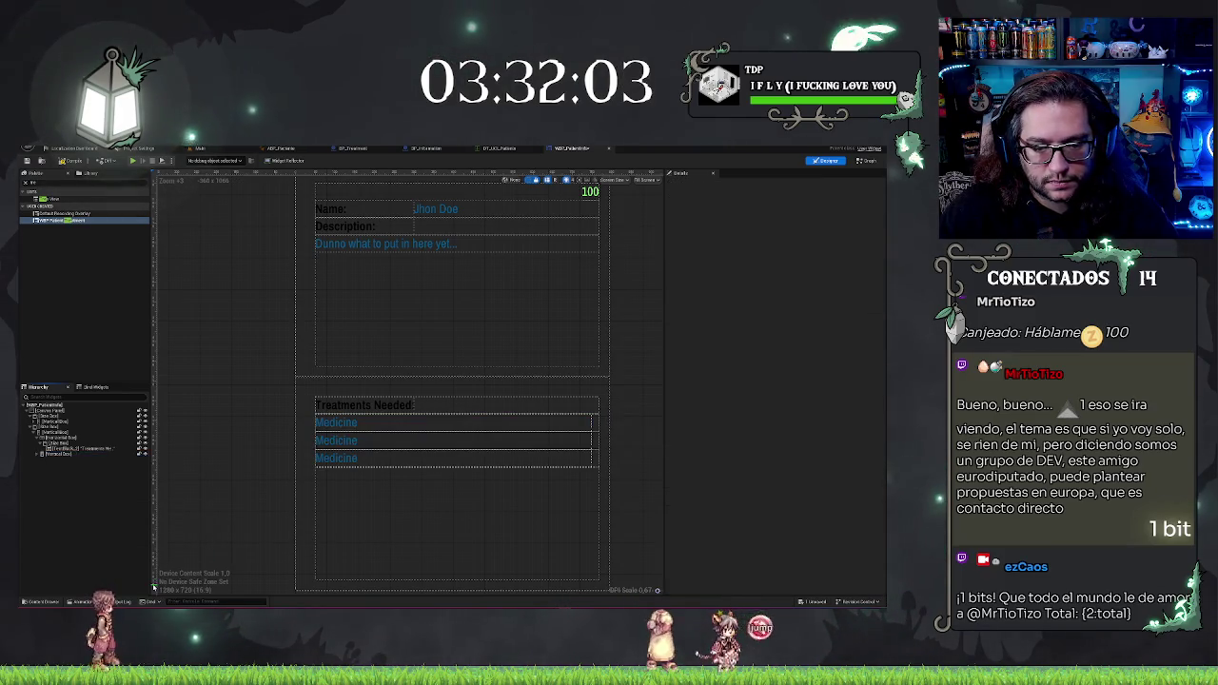
left_click(80, 487)
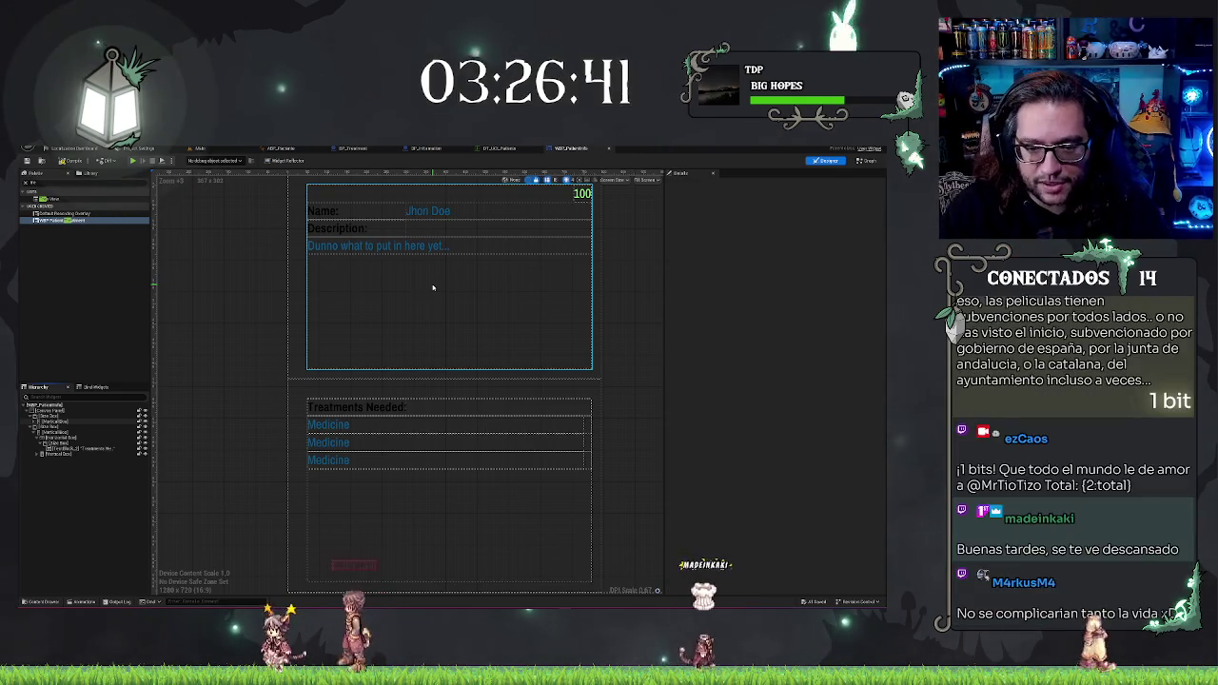
Step: Delete the three Treatment entries from the Hierarchy and go back to the Main level editor
left_click_drag(256, 370, 237, 410)
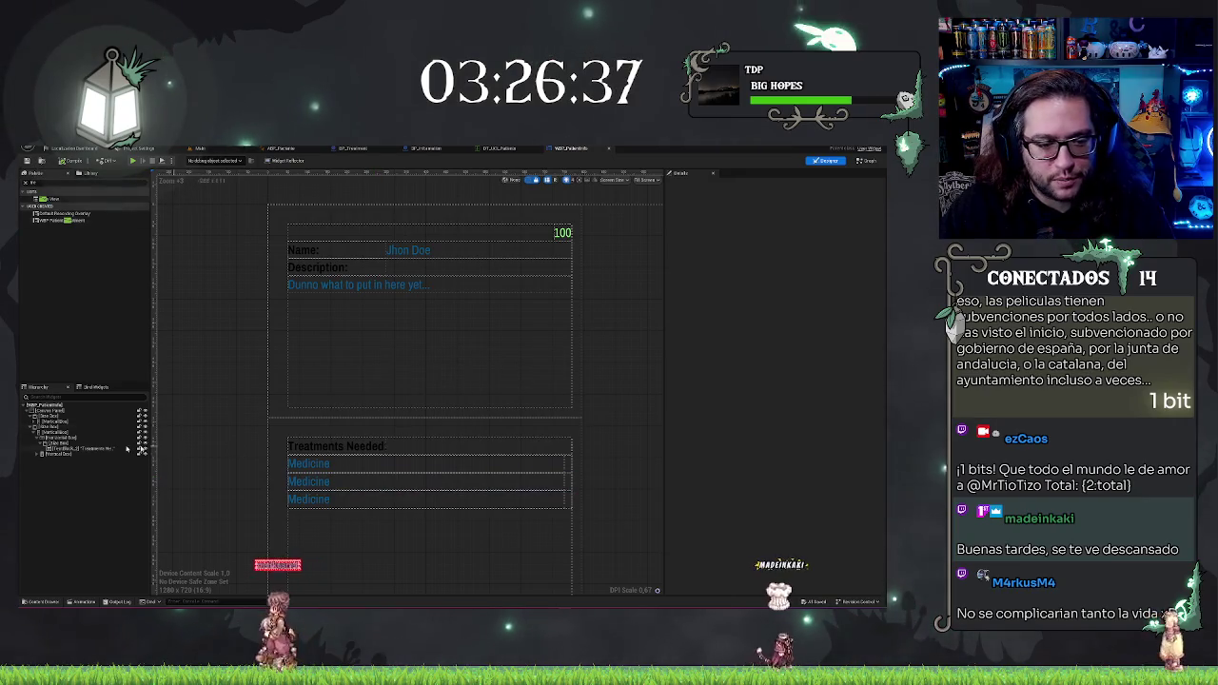
left_click(39, 455)
left_click(72, 459)
left_click(76, 470, "shift")
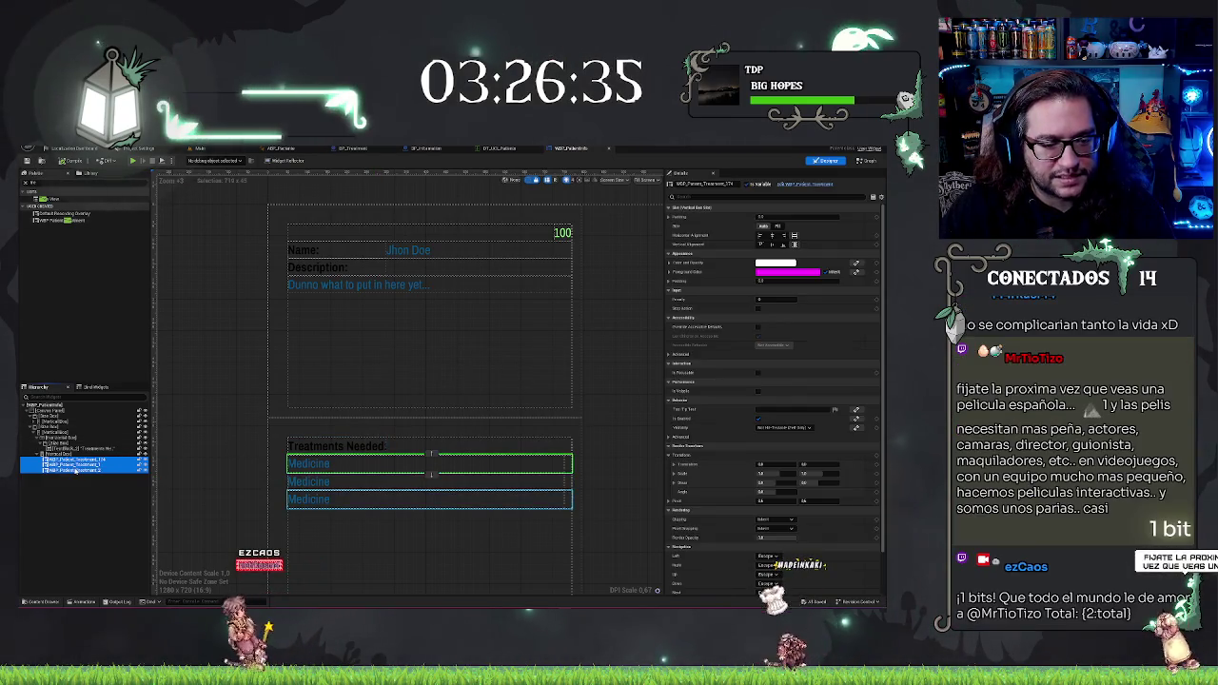
key("Delete")
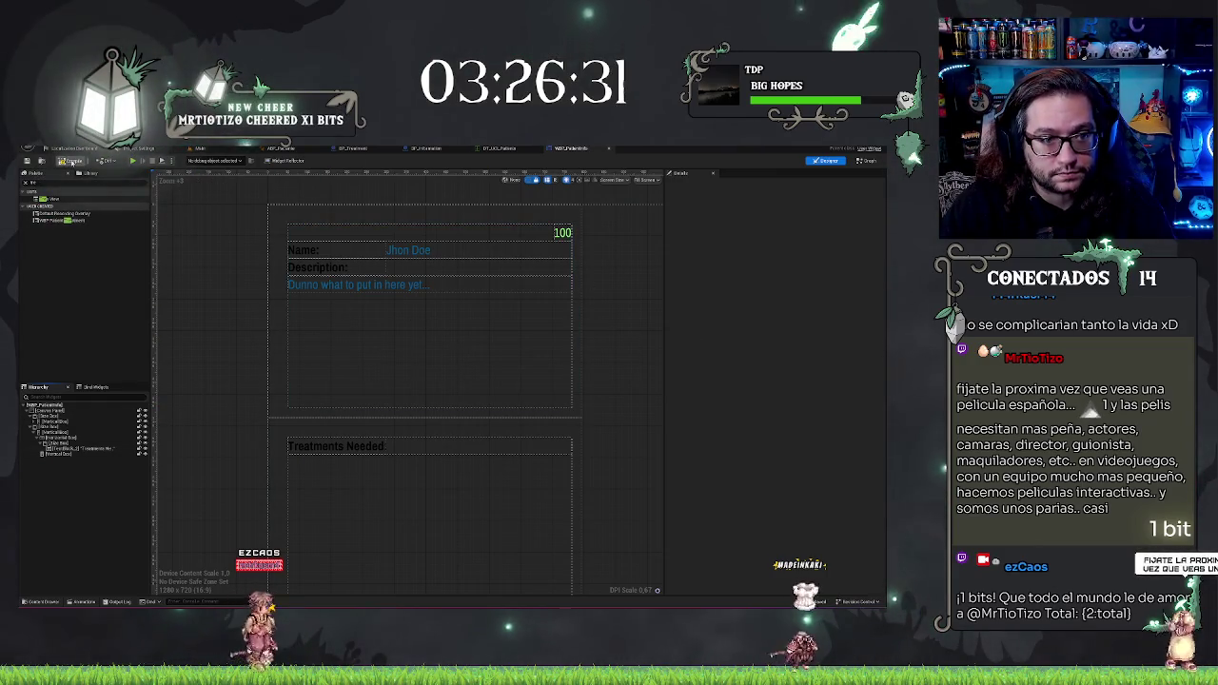
left_click(200, 148)
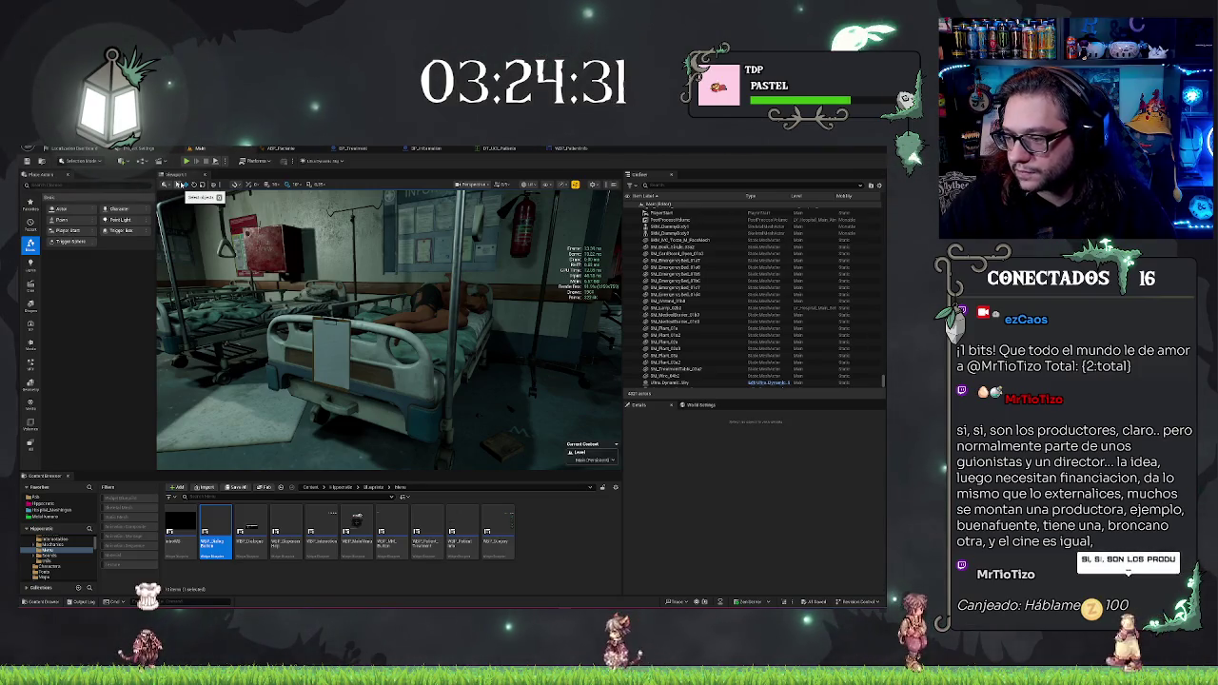
Step: Fly the viewport camera toward the hospital bed with the clipboard
left_click_drag(380, 333, 466, 293)
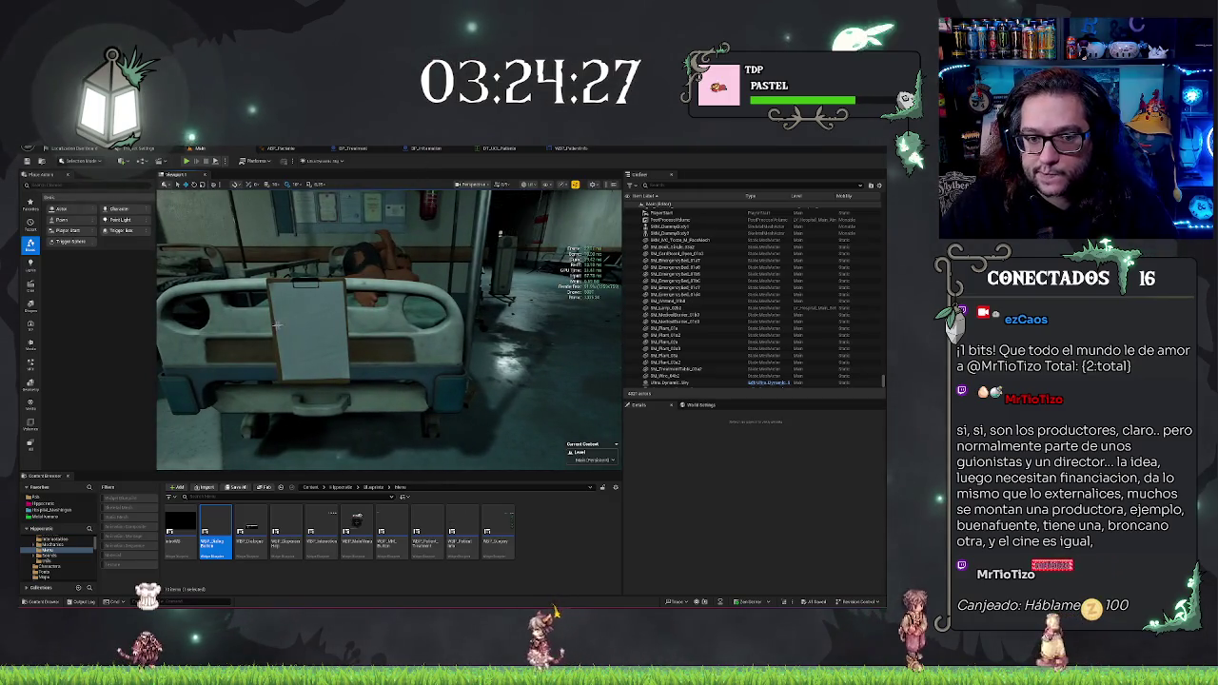
Step: Select the clipboard on the bed and open it with Edit BP_Information
left_click(312, 333)
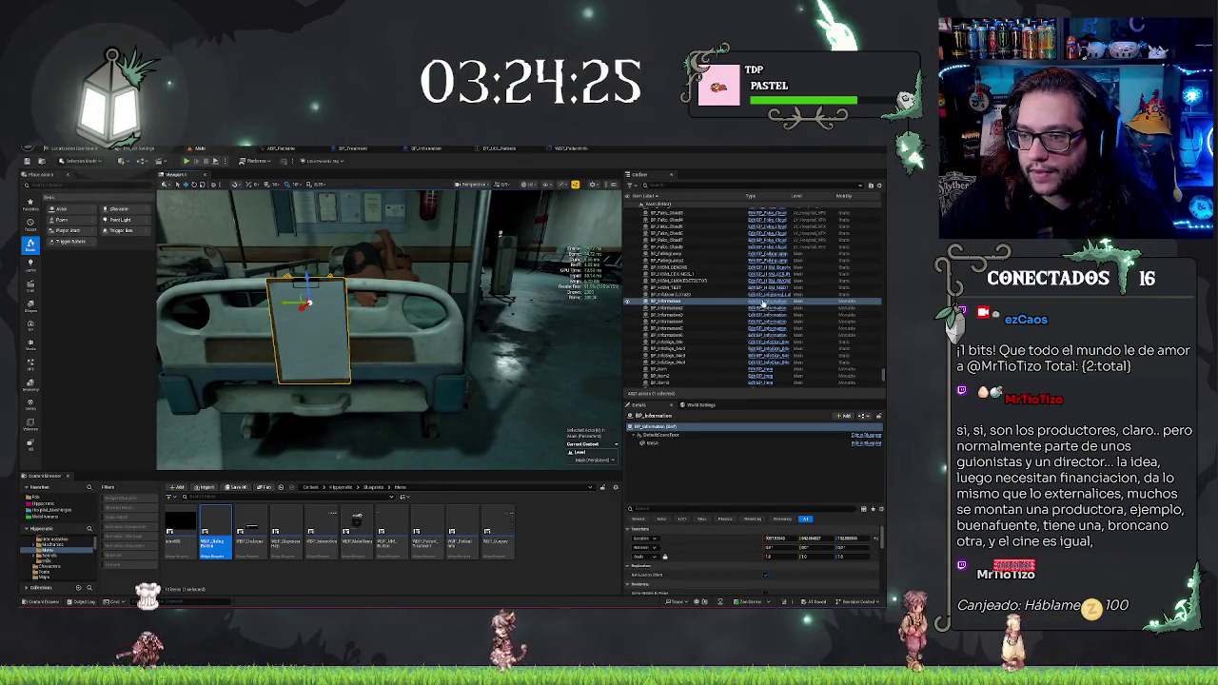
left_click(425, 149)
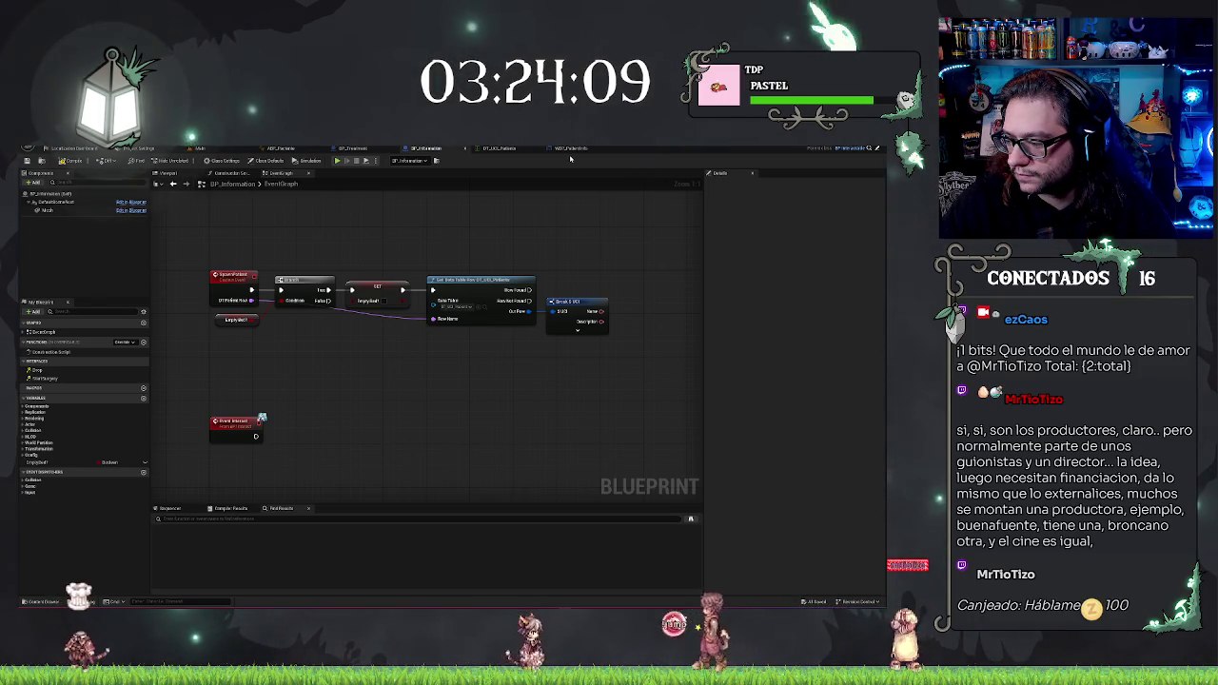
Step: Pan around the BP_Information event graph, then view the clipboard mesh in the blueprint Viewport
left_click_drag(475, 334, 550, 364)
left_click_drag(495, 264, 435, 239)
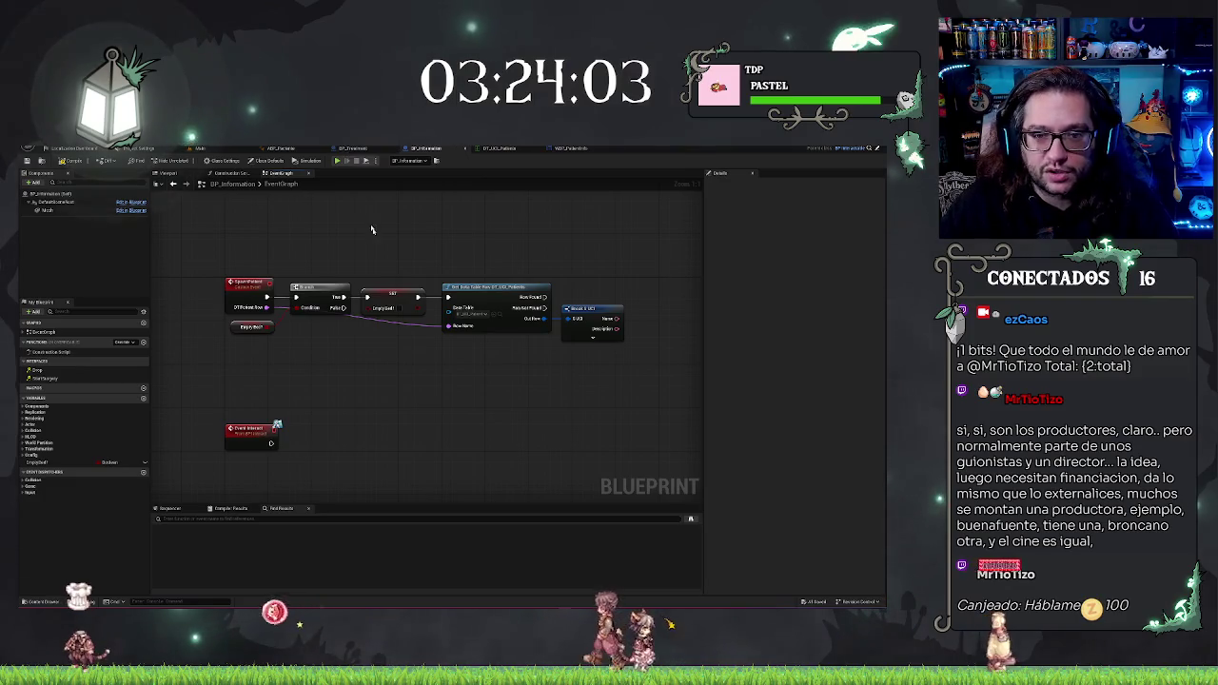
left_click_drag(377, 238, 363, 241)
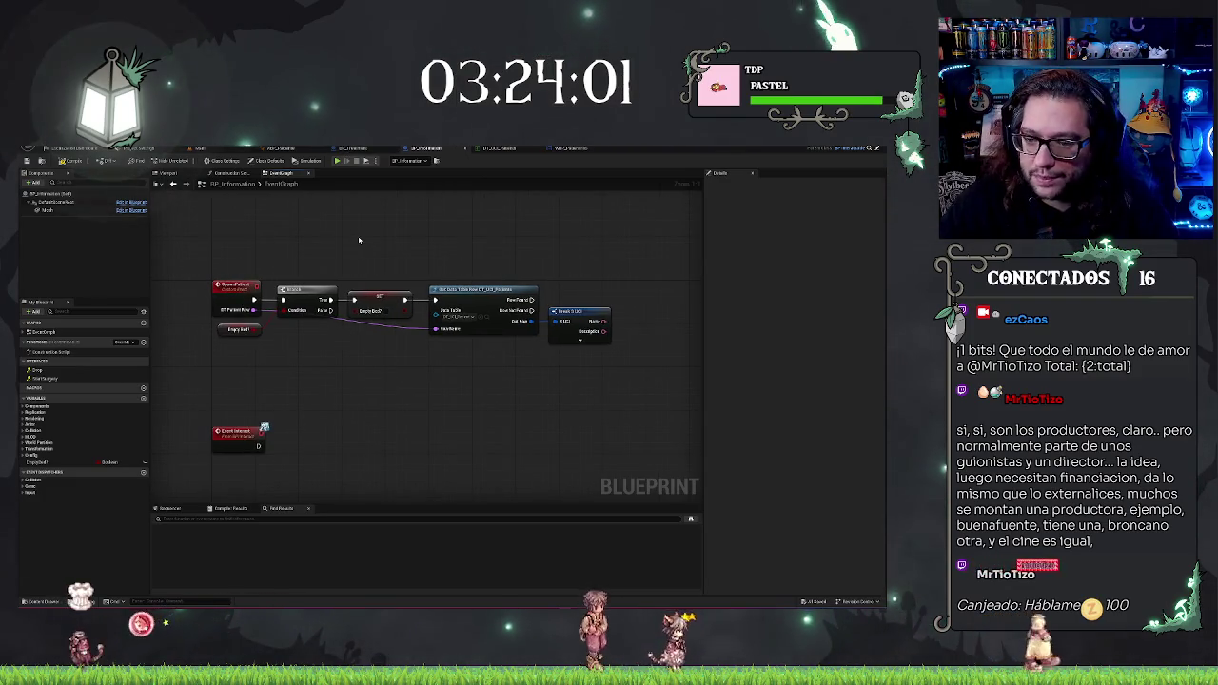
double_click(280, 184)
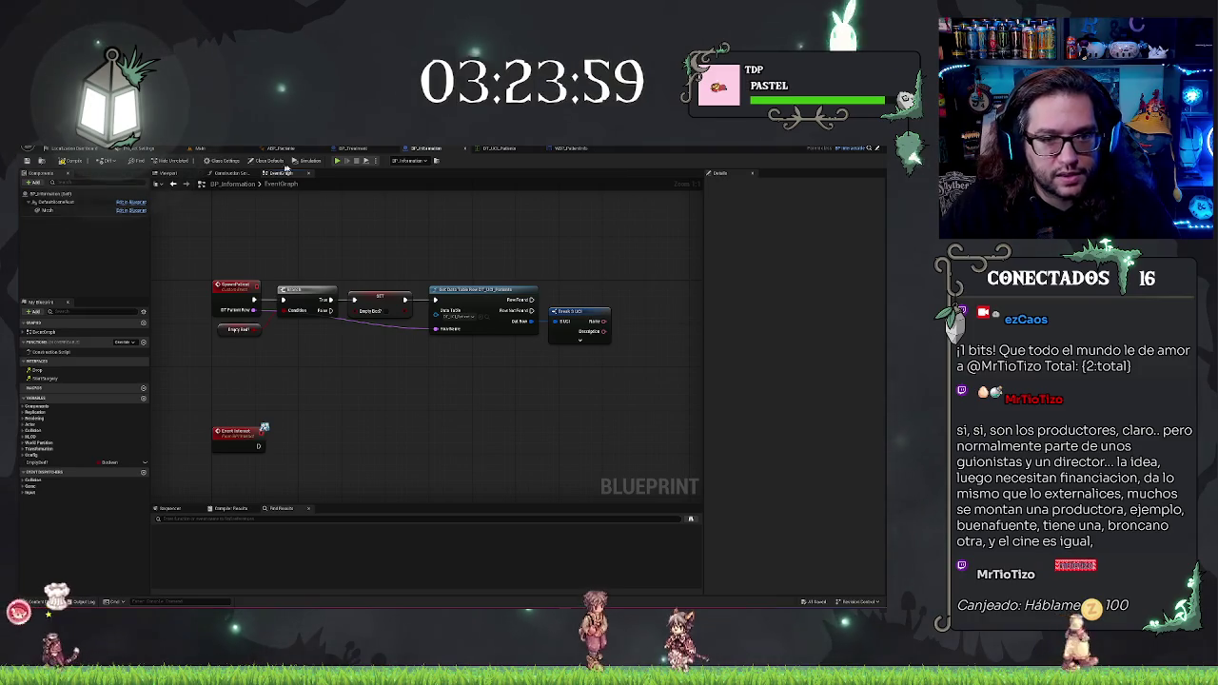
left_click(166, 172)
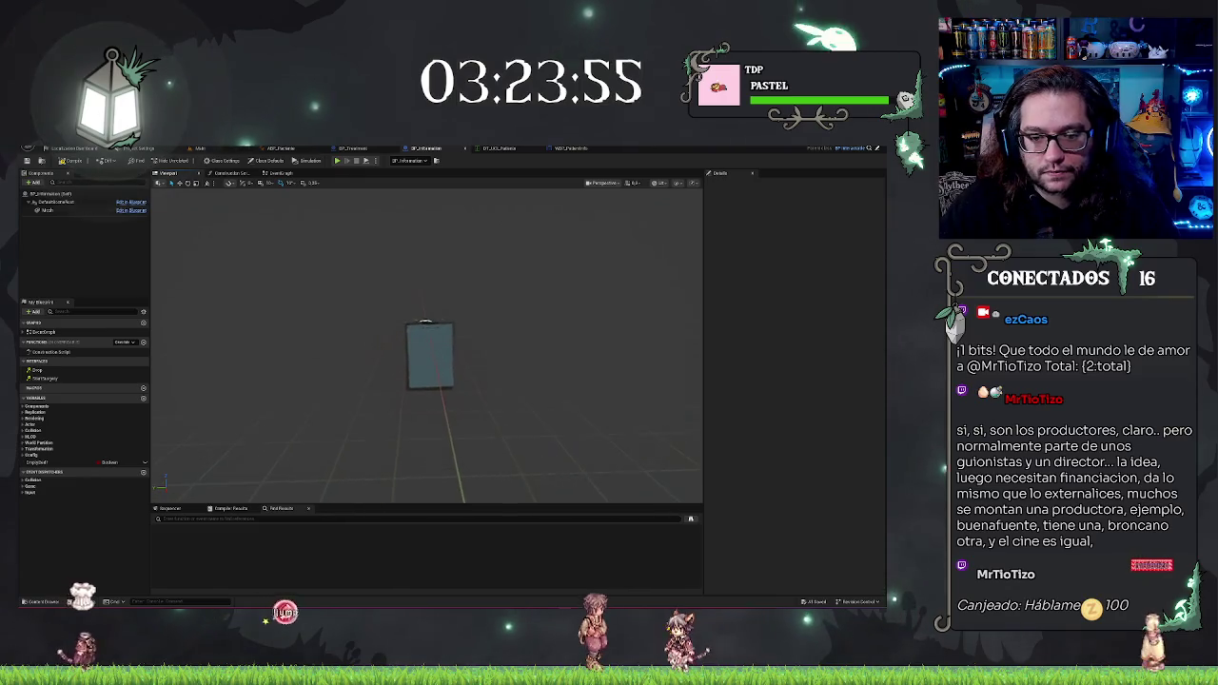
Step: Add a Widget component to the BP_Information blueprint
left_click(38, 182)
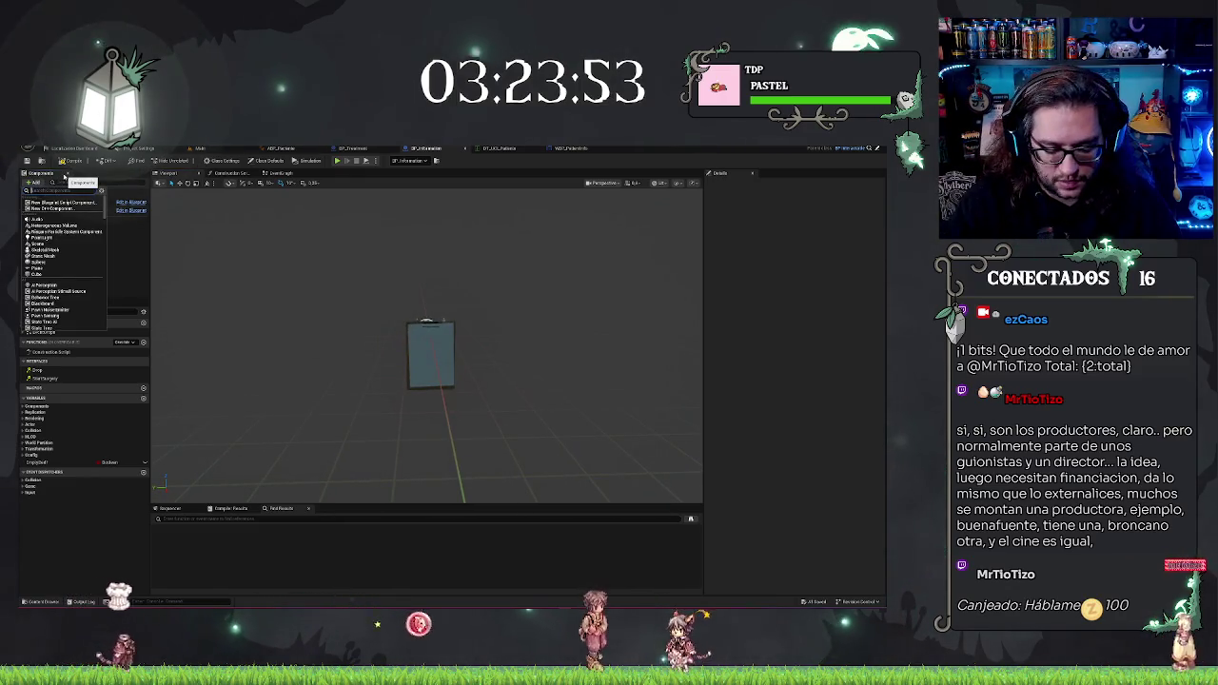
type("widget")
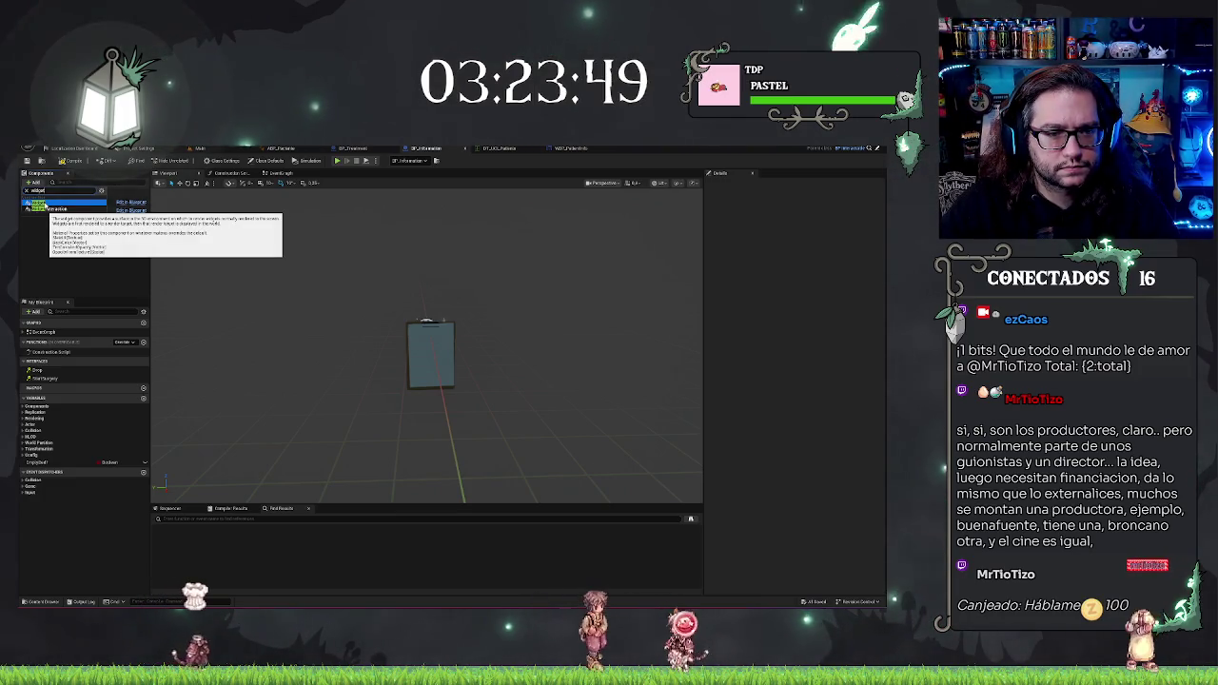
left_click(47, 203)
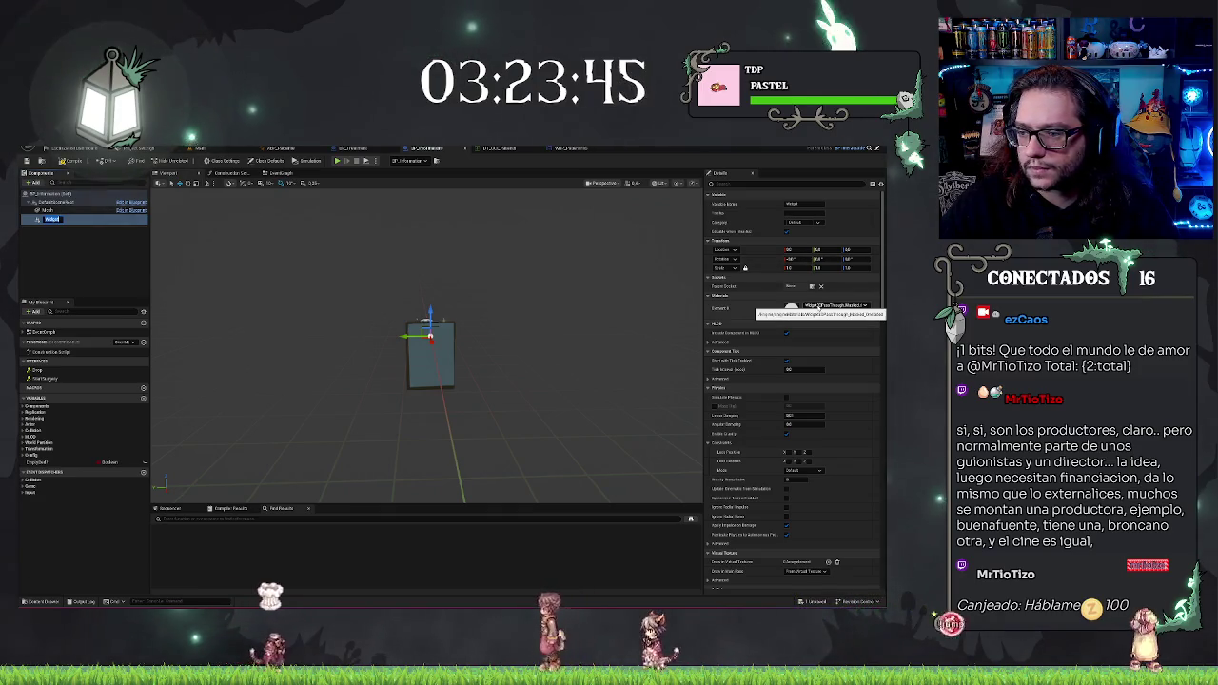
Step: Set the widget's Element 0 material to Widget3DPassThrough_Masked_TwoSided and frame it in the viewport
left_click(819, 305)
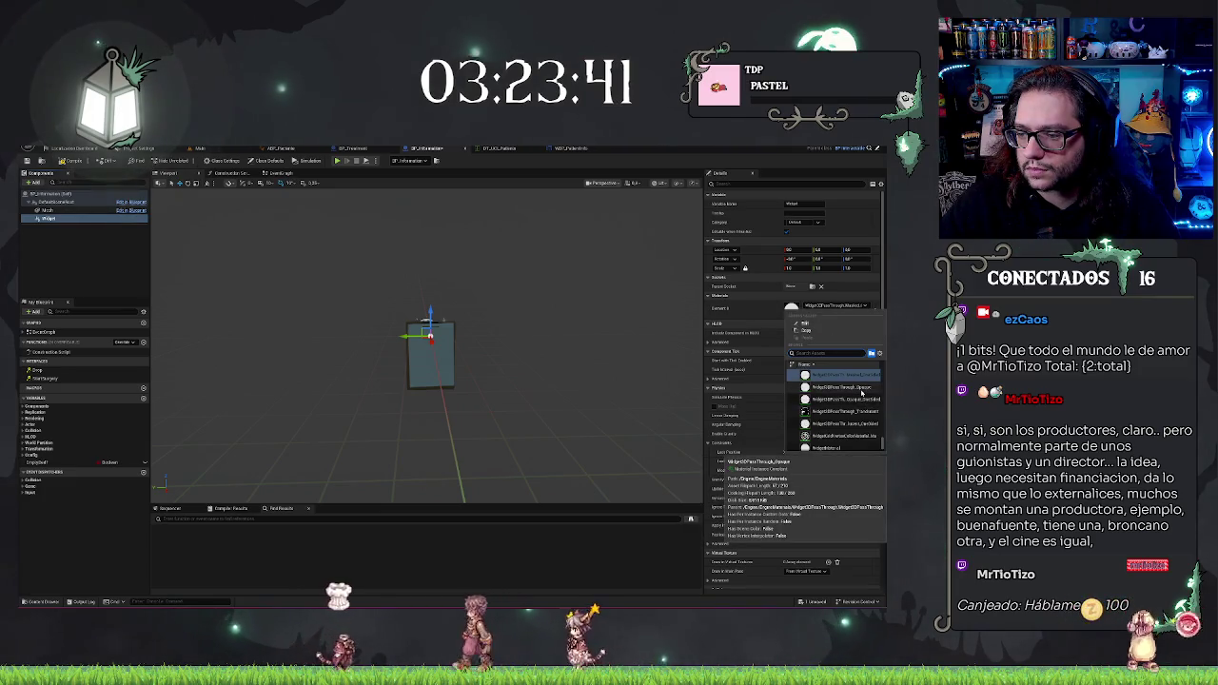
scroll(864, 399, "up", 1)
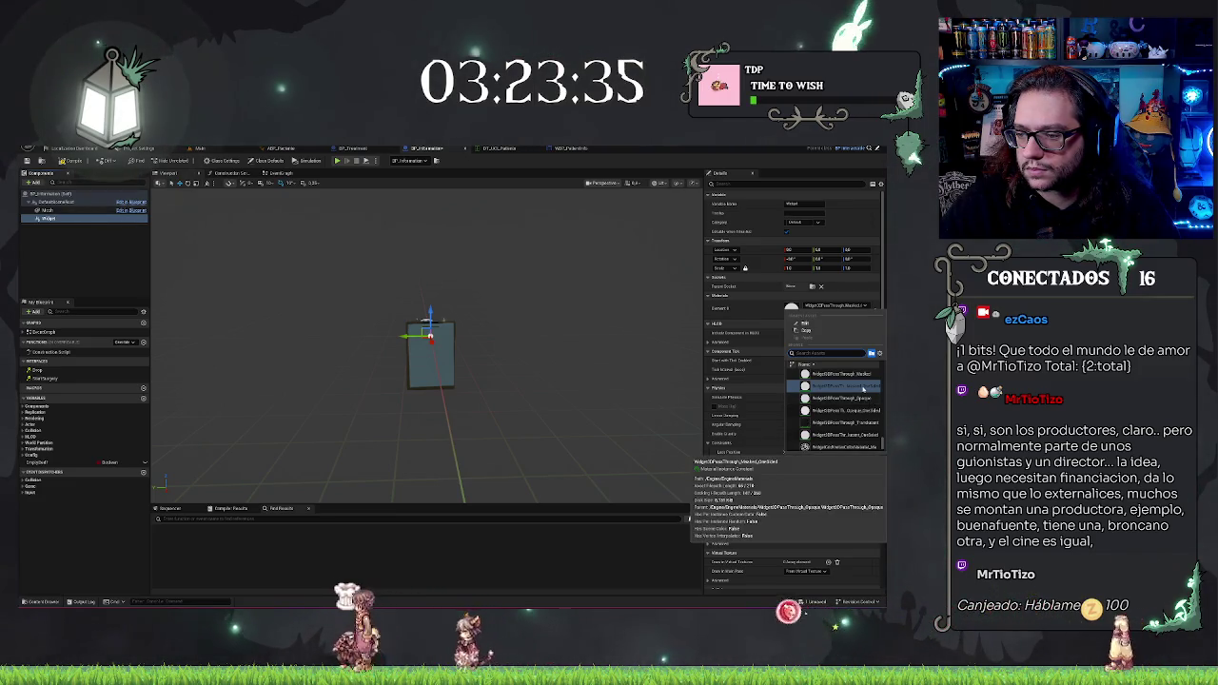
left_click(863, 389)
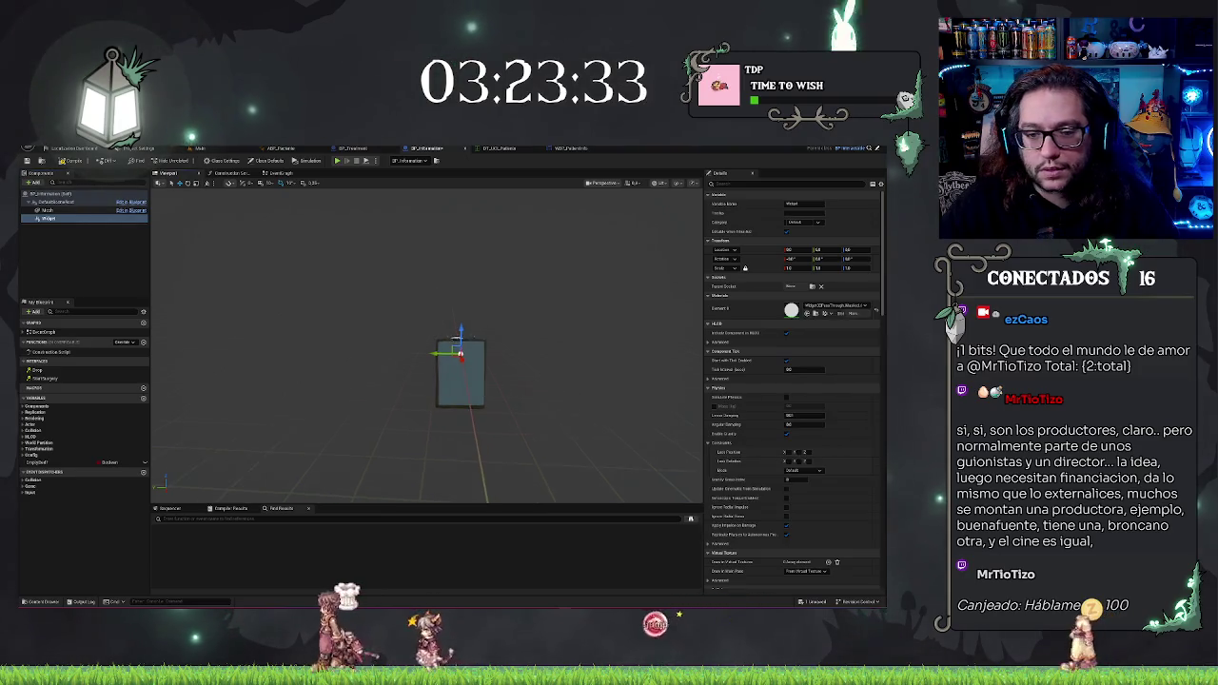
left_click_drag(428, 361, 342, 324)
key("f")
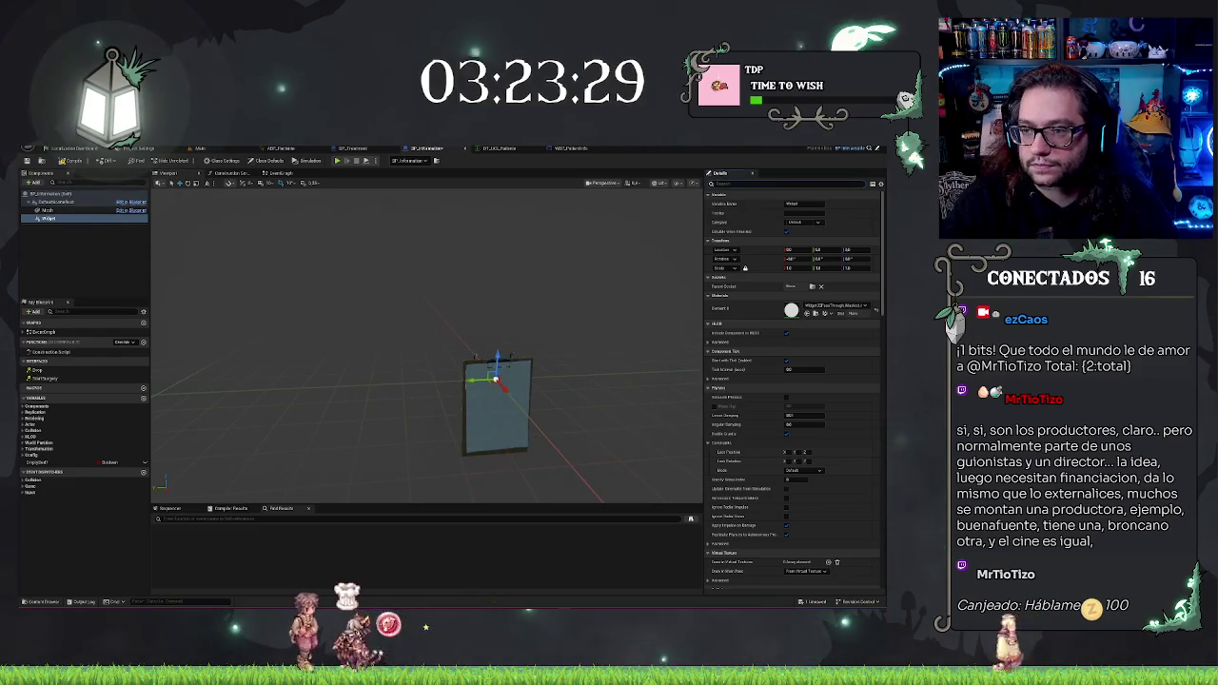
Step: Assign the WBP information widget blueprint as the Widget Class
type("class")
left_click(801, 206)
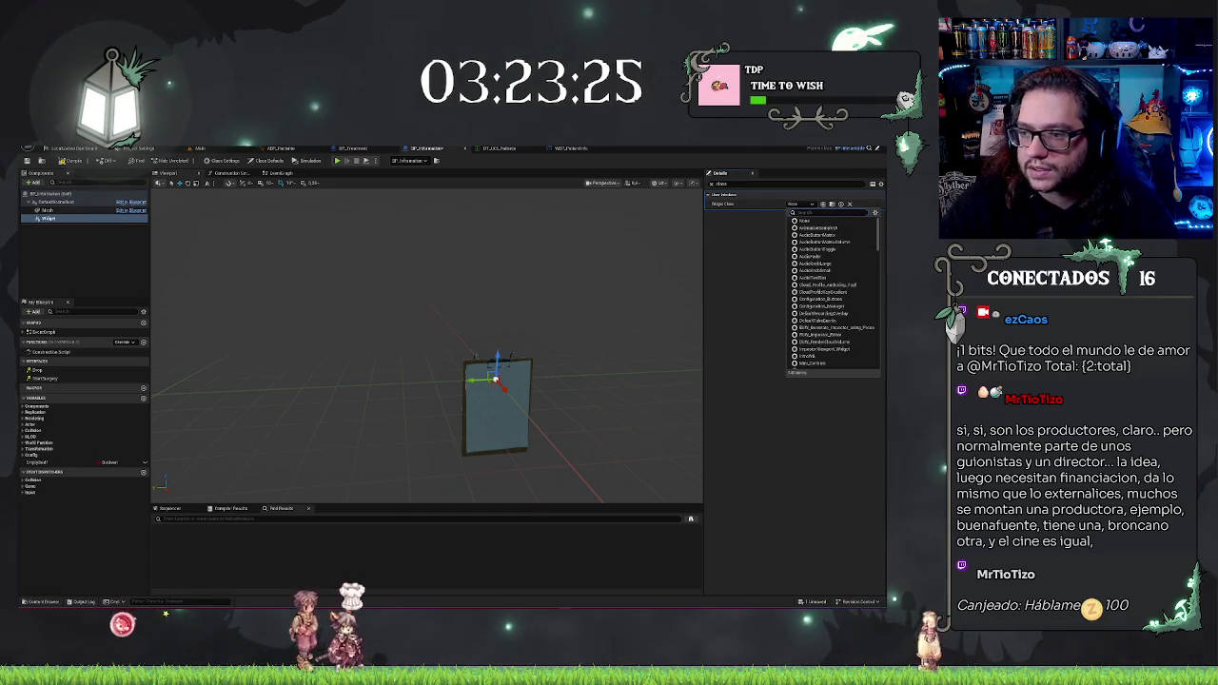
type("info")
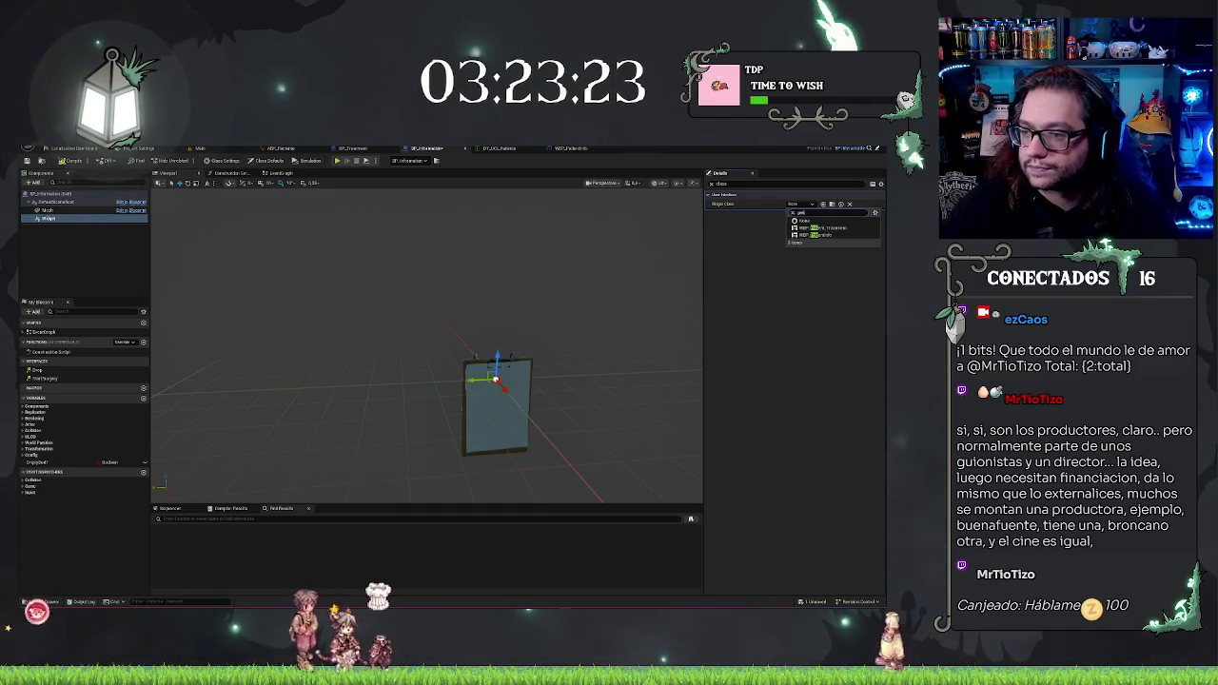
left_click(833, 235)
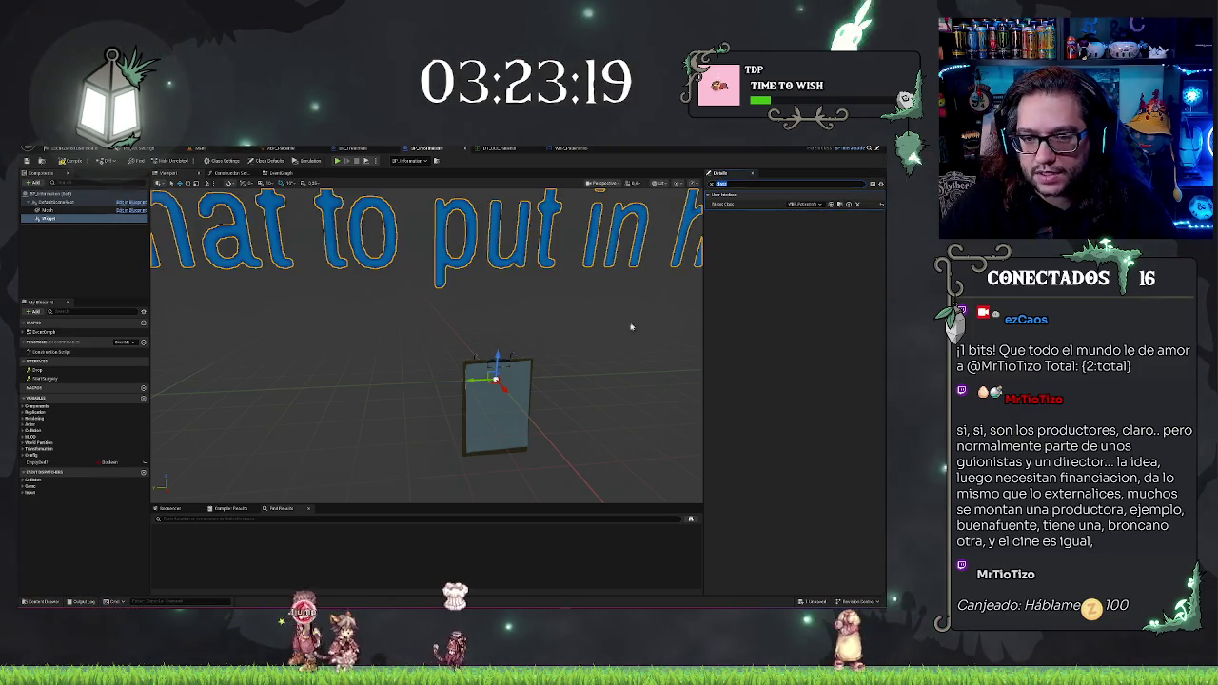
Step: Clear the Details search filter and drag the User Interface Draw Size value larger
scroll(426, 342, "up", 3)
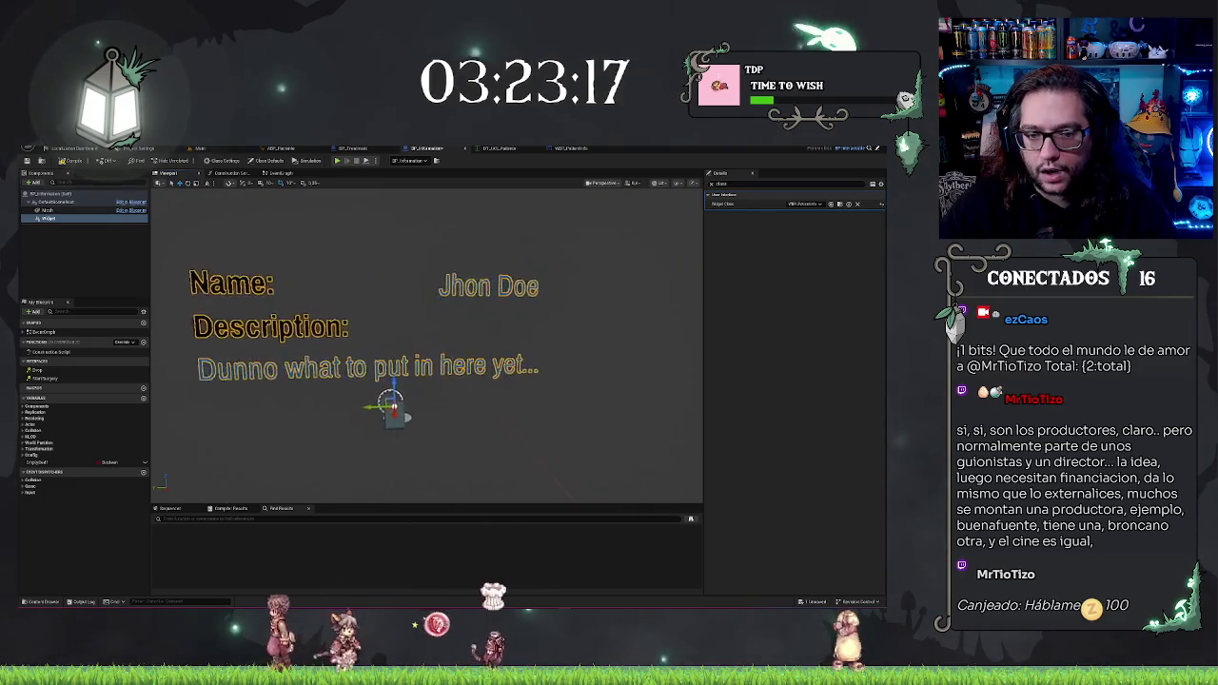
scroll(624, 330, "up", 2)
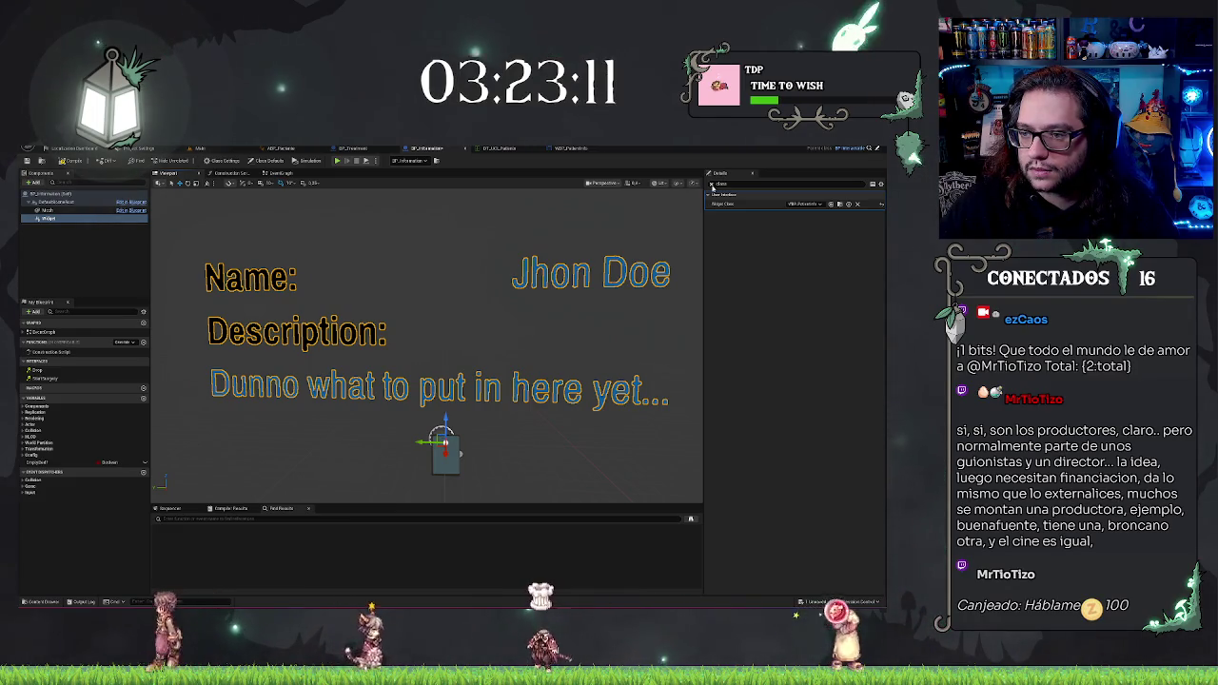
key("Escape")
scroll(809, 380, "down", 15)
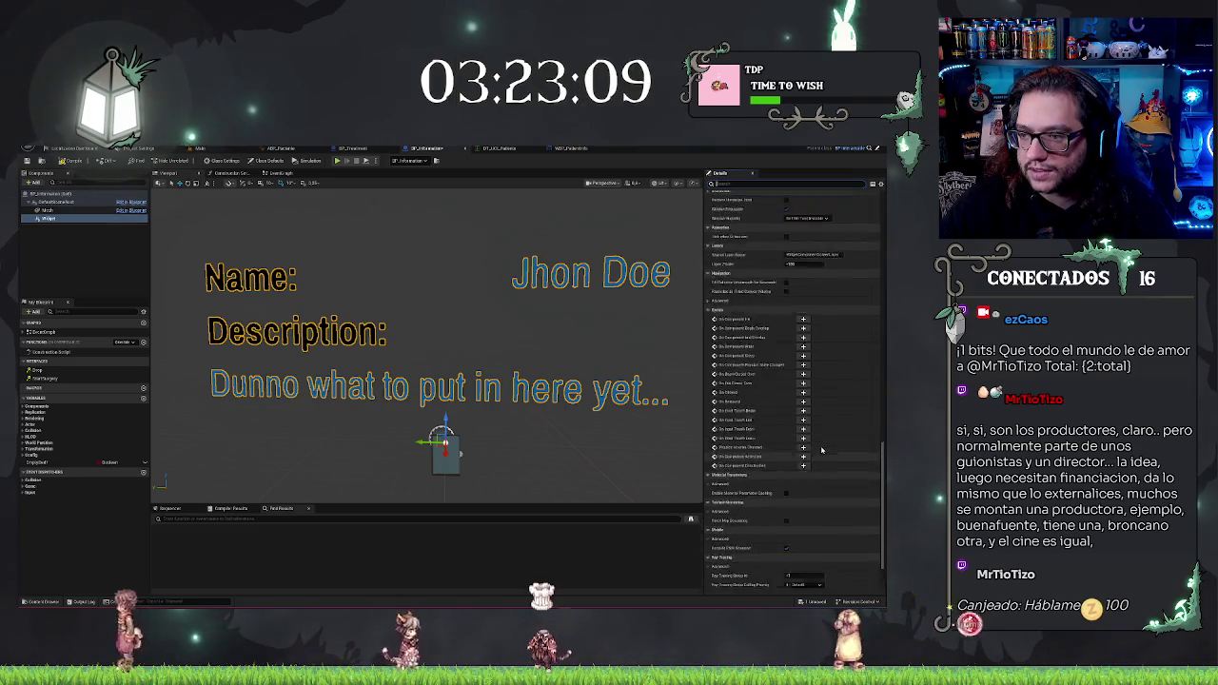
scroll(822, 450, "up", 5)
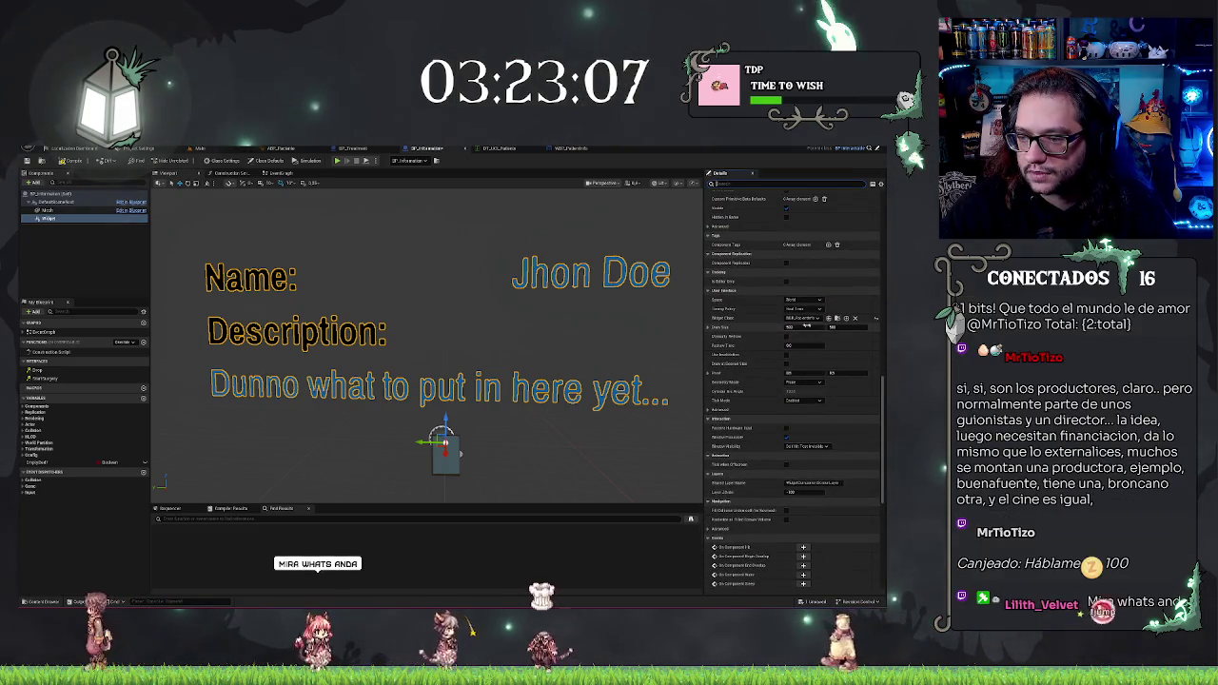
left_click_drag(807, 326, 767, 326)
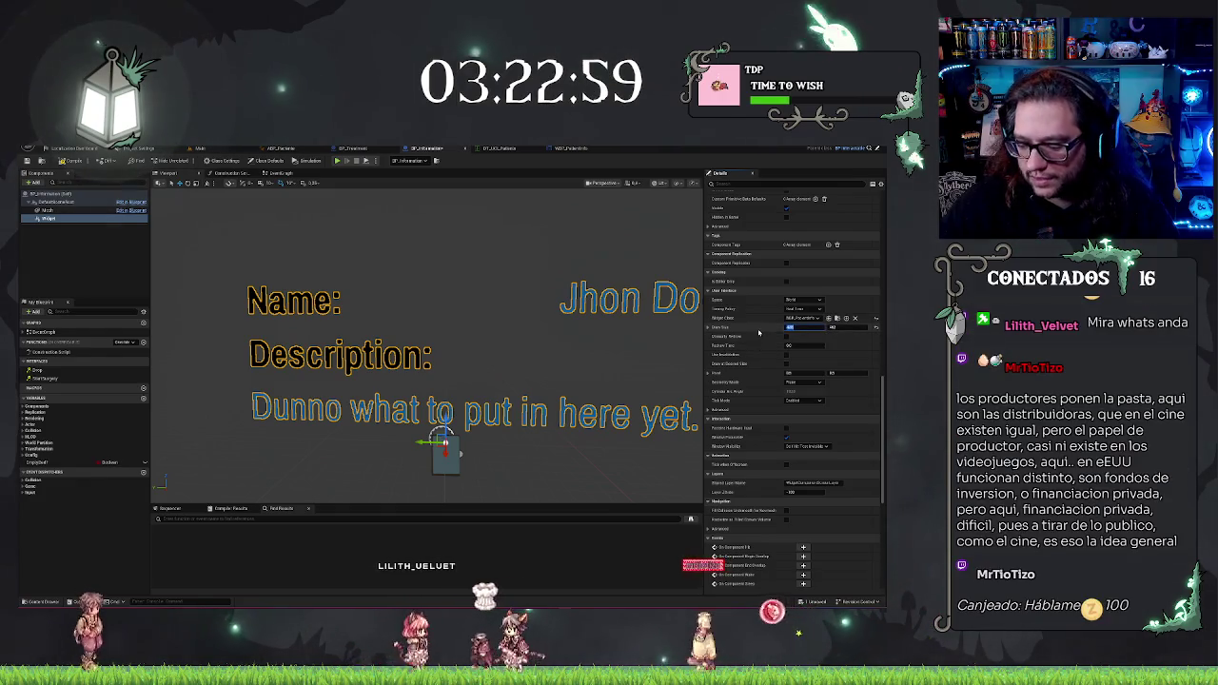
Step: Set the widget's Draw Size X to 500 and confirm the Y value
type("50")
key("Tab")
key("shift+Tab")
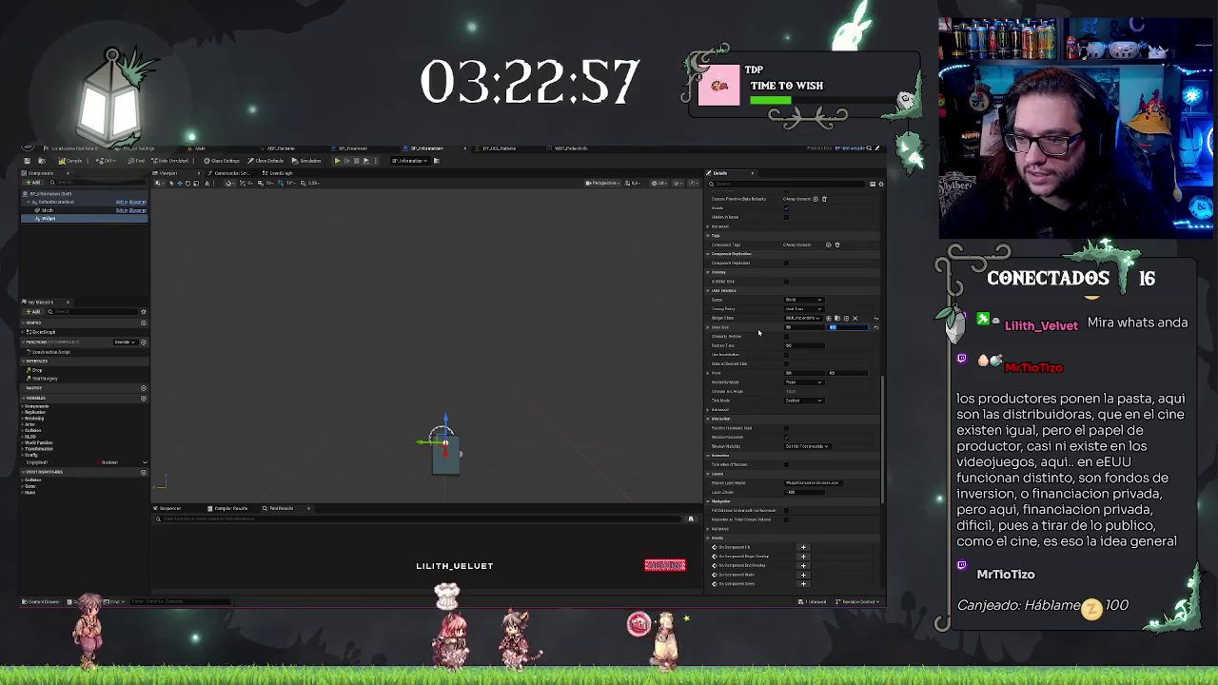
type("500")
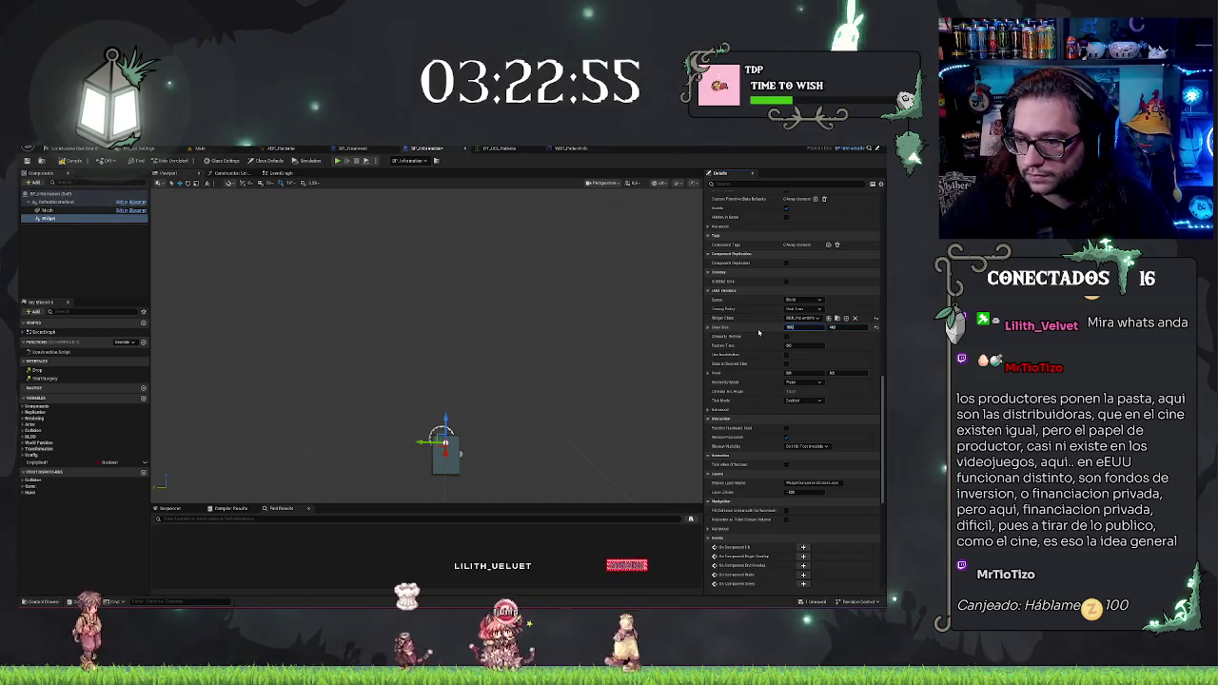
key("Tab")
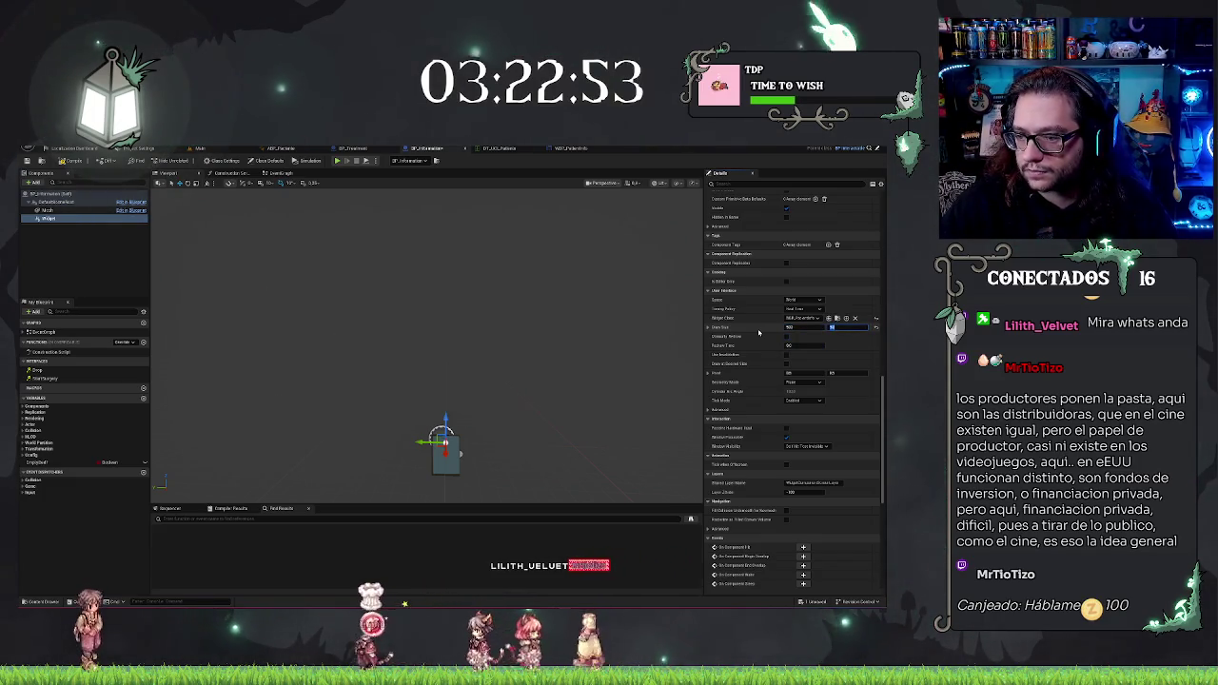
key("Return")
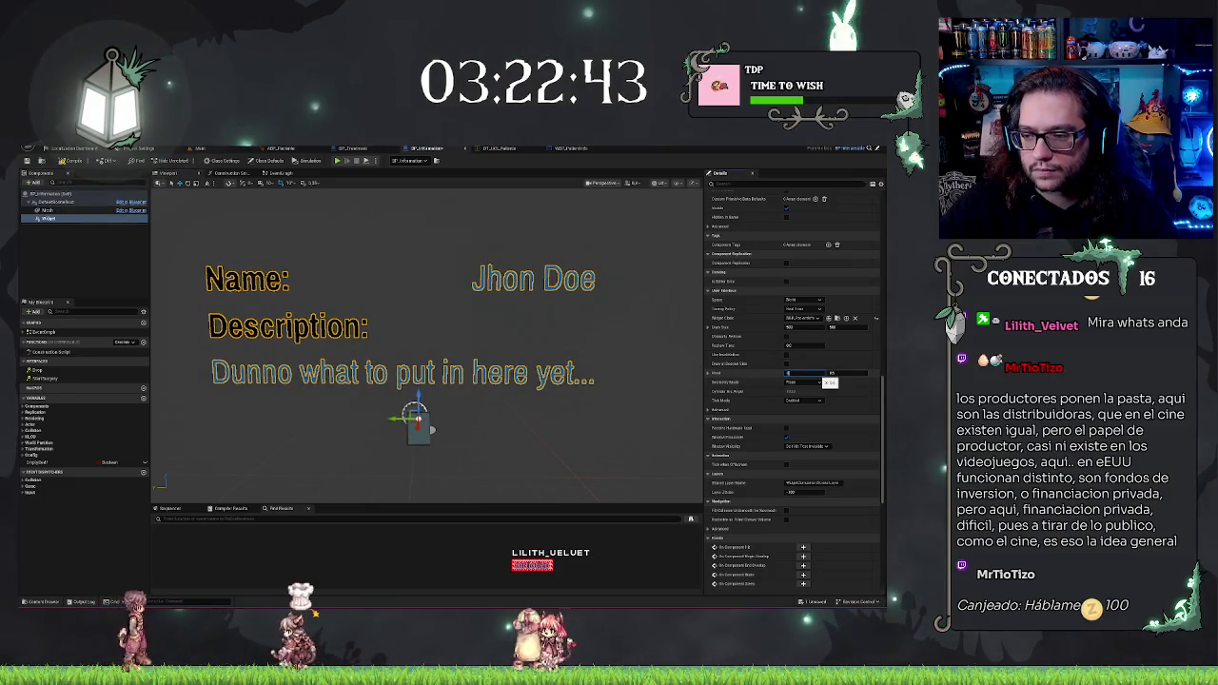
Step: Change the widget's Pivot so the text panel sits below-right of the origin
key("Return")
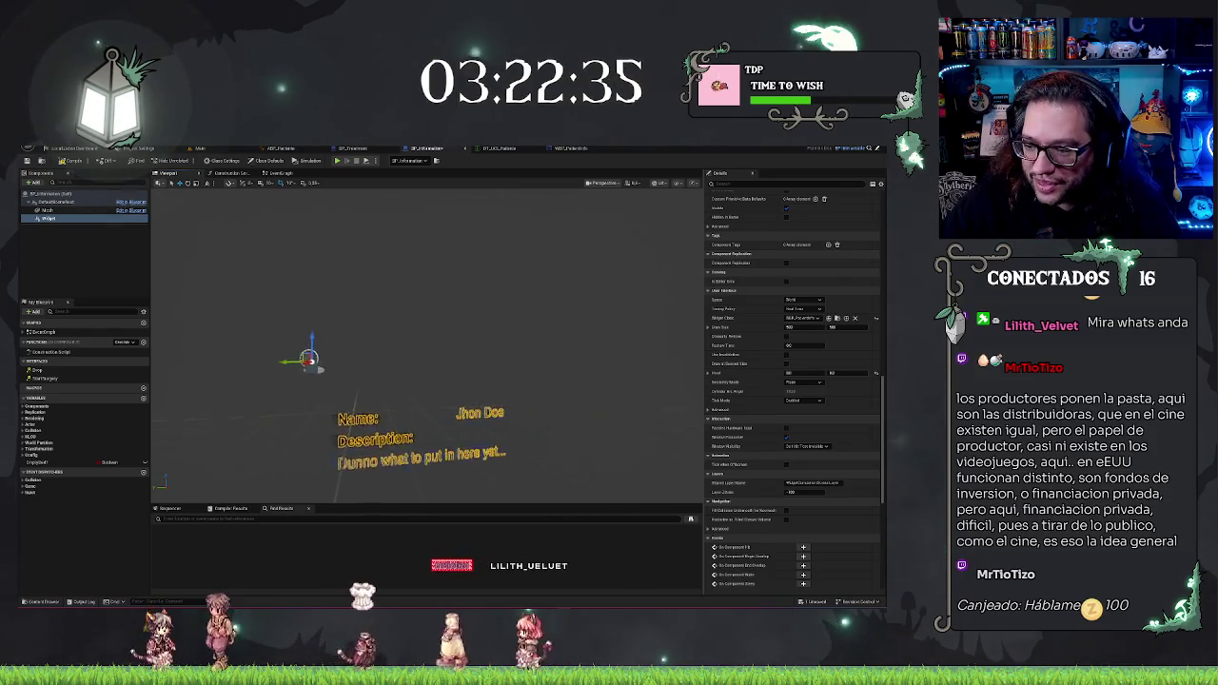
scroll(778, 415, "up", 5)
scroll(779, 415, "down", 5)
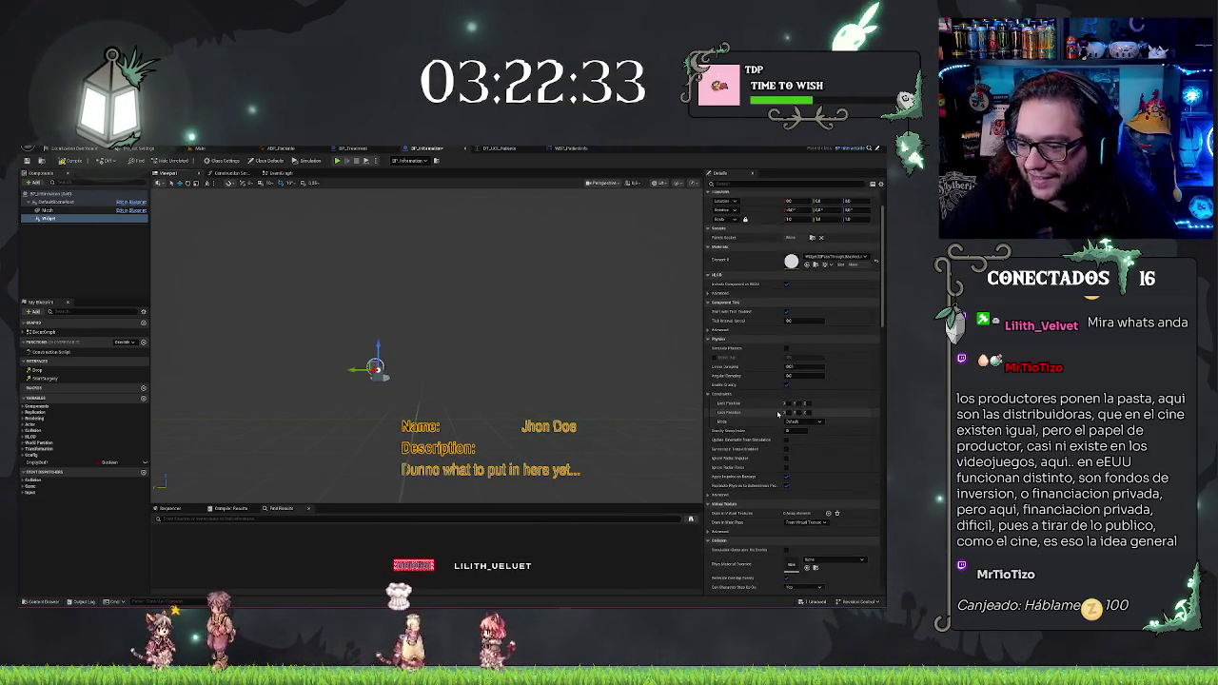
scroll(778, 415, "down", 5)
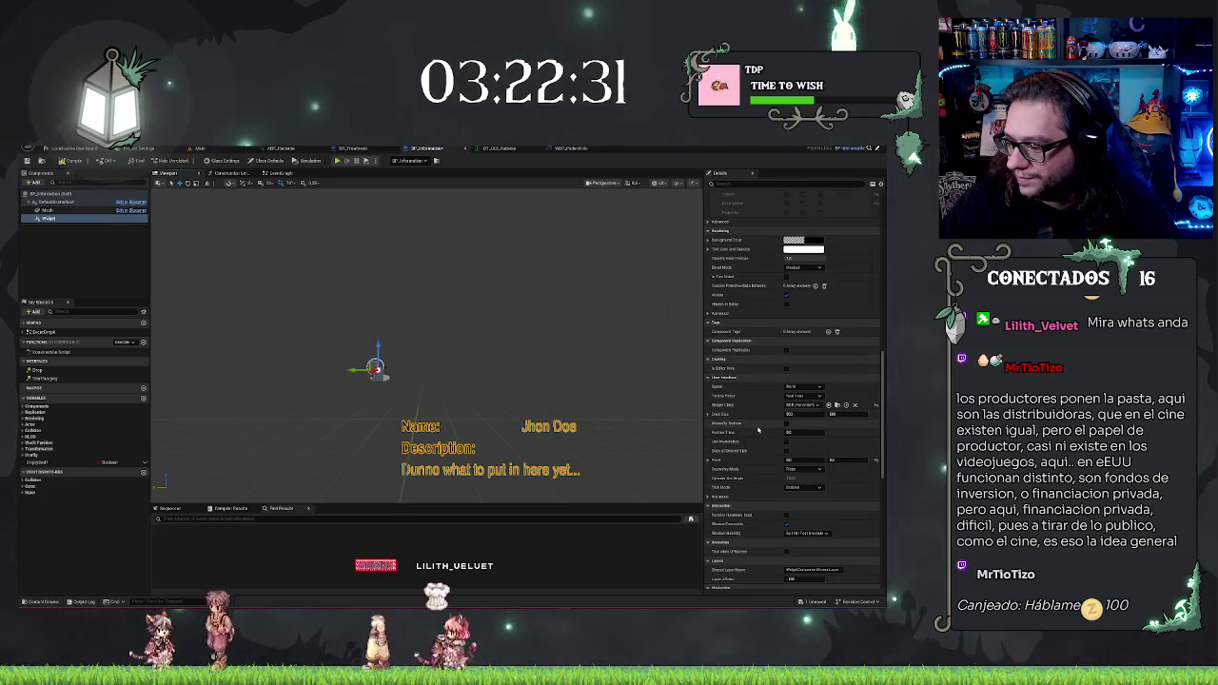
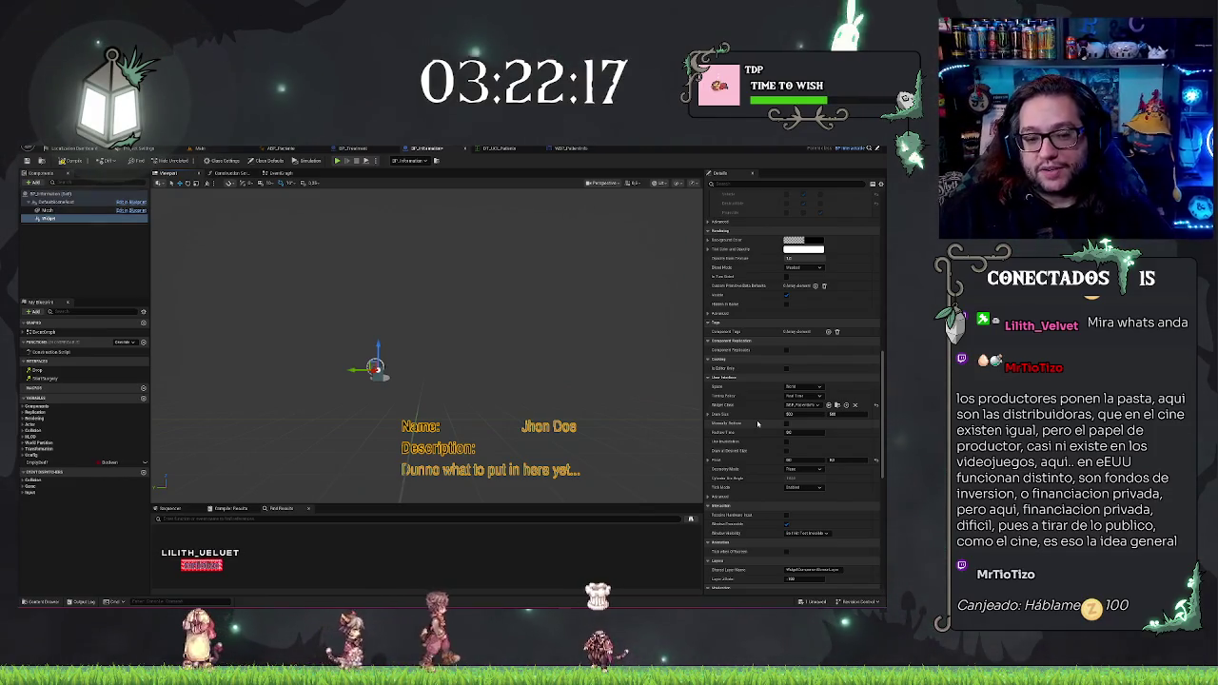
Step: Focus on the selected widget and orbit out to see its Name and Description text
mouse_move(538, 348)
left_mouse_down()
mouse_move(537, 323)
mouse_move(456, 323)
left_mouse_up()
key("f")
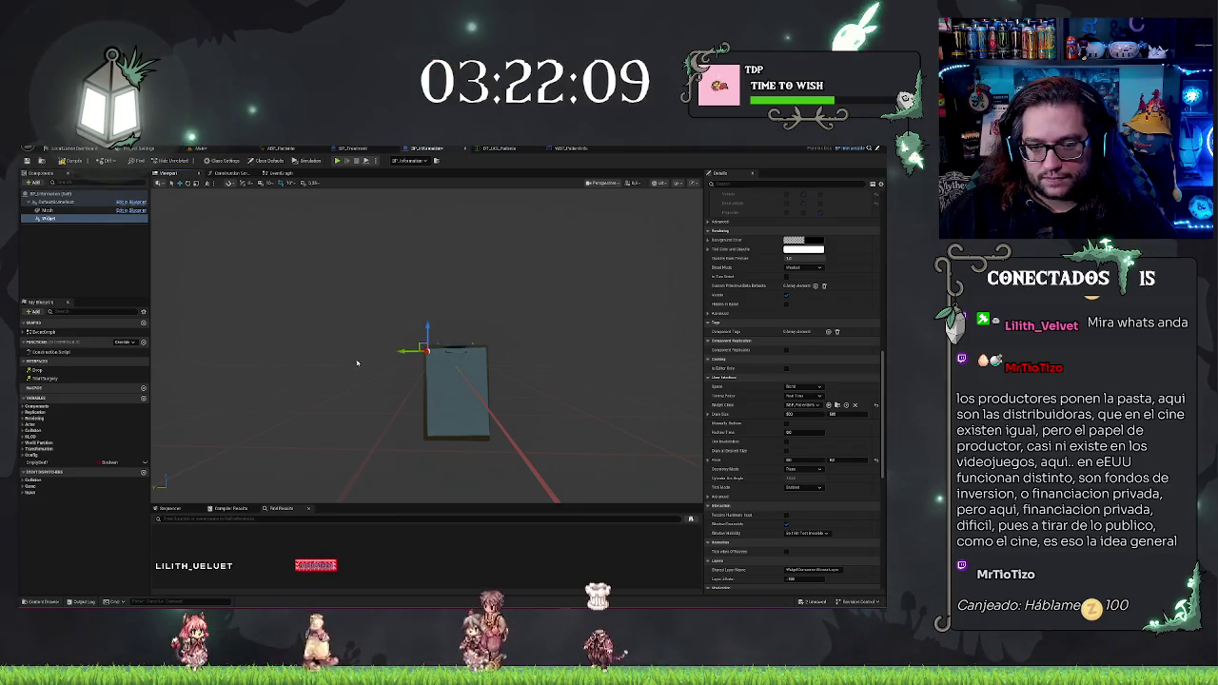
left_click_drag(357, 363, 491, 390)
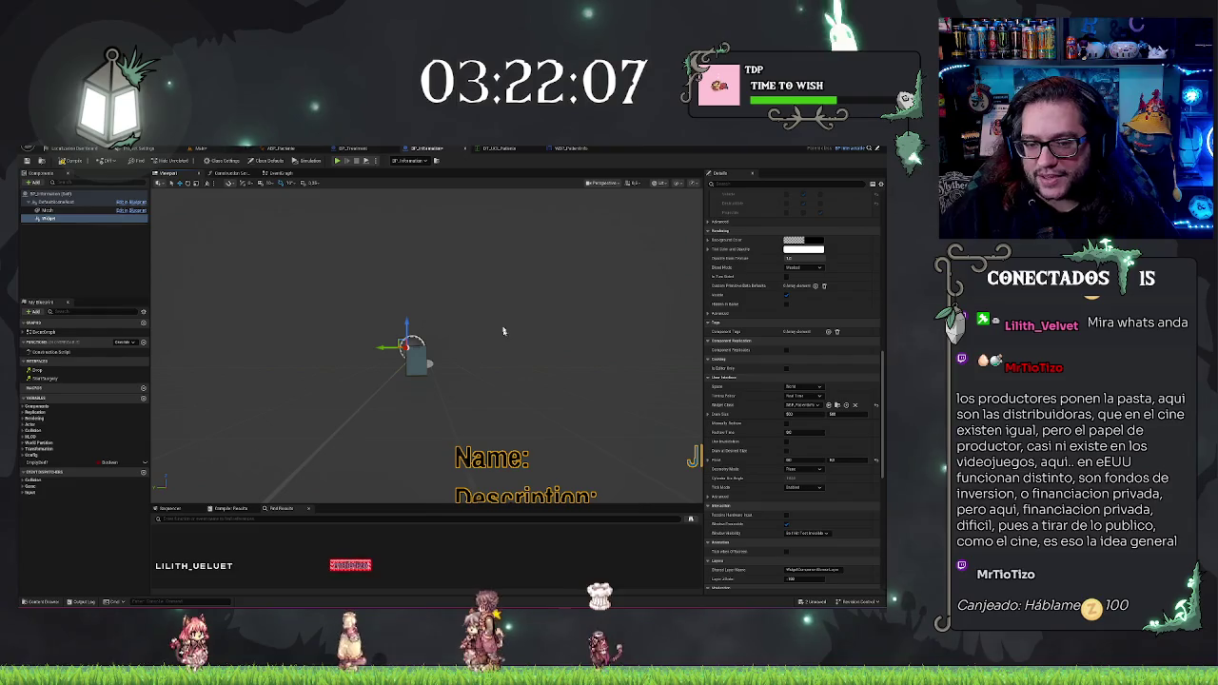
scroll(760, 327, "up", 10)
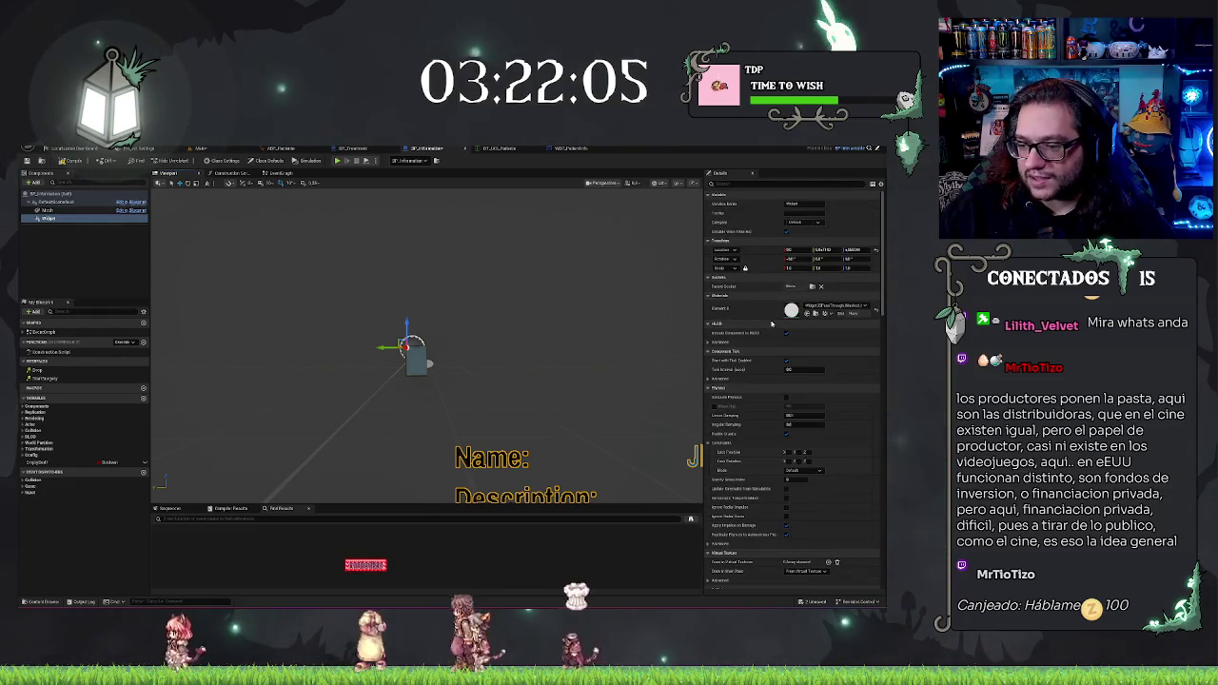
scroll(771, 324, "down", 6)
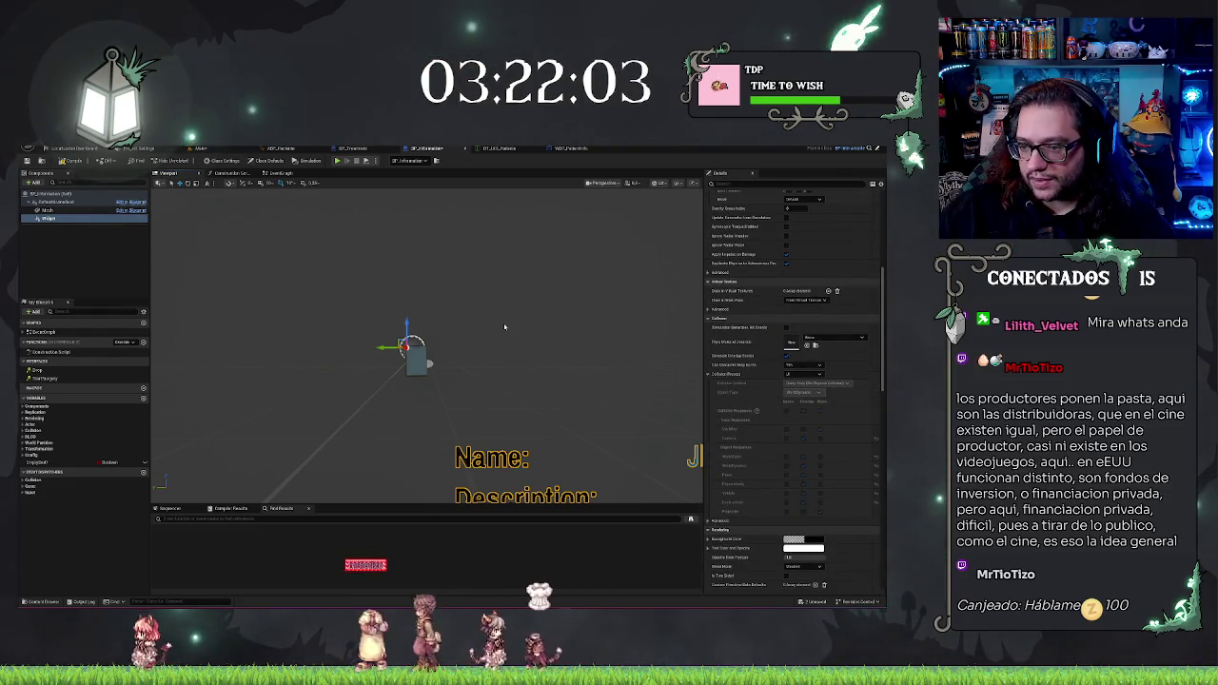
left_click_drag(504, 326, 505, 326)
left_click_drag(557, 289, 571, 276)
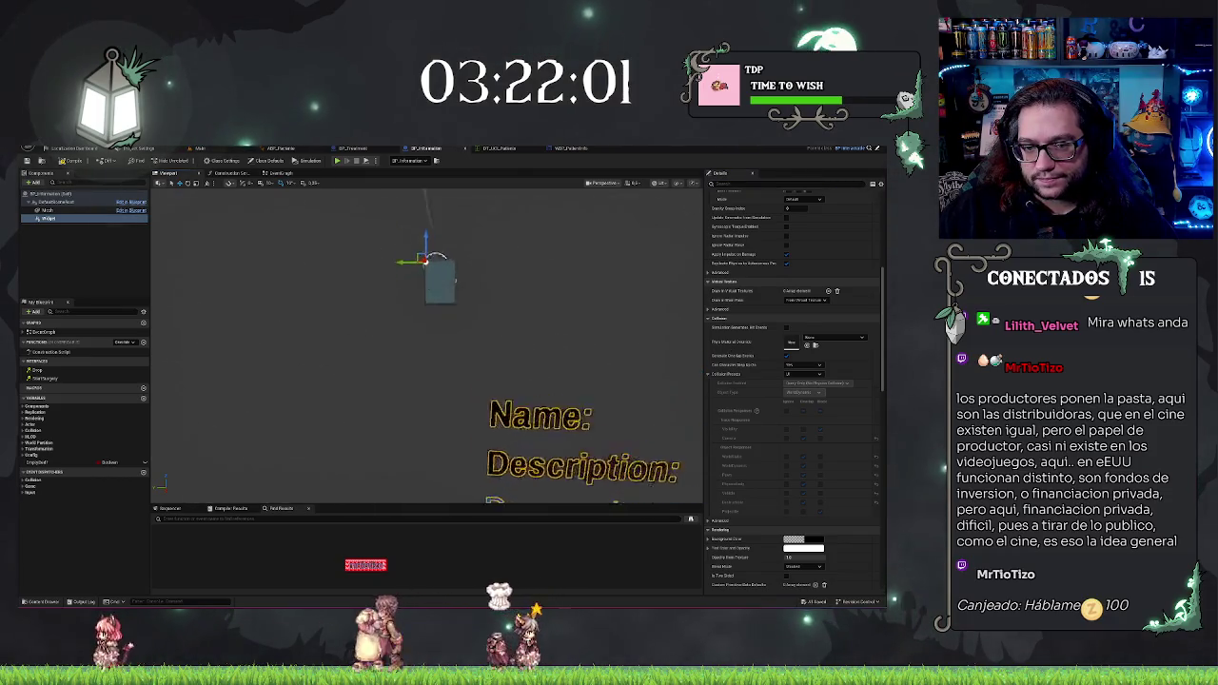
mouse_move(504, 343)
left_mouse_down()
mouse_move(552, 343)
mouse_move(533, 352)
mouse_move(476, 337)
mouse_move(429, 357)
mouse_move(424, 335)
left_mouse_up()
Step: Zoom and orbit around the clipboard, then turn the view to face the widget text
scroll(790, 307, "up", 5)
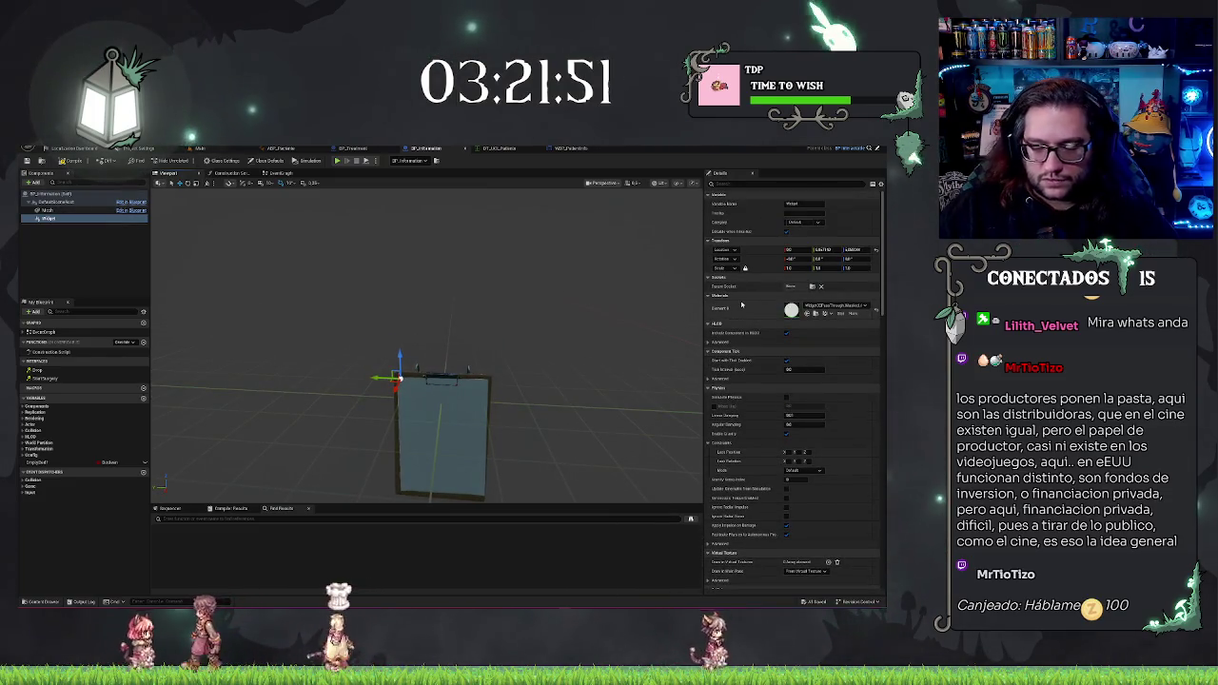
left_click_drag(591, 336, 576, 329)
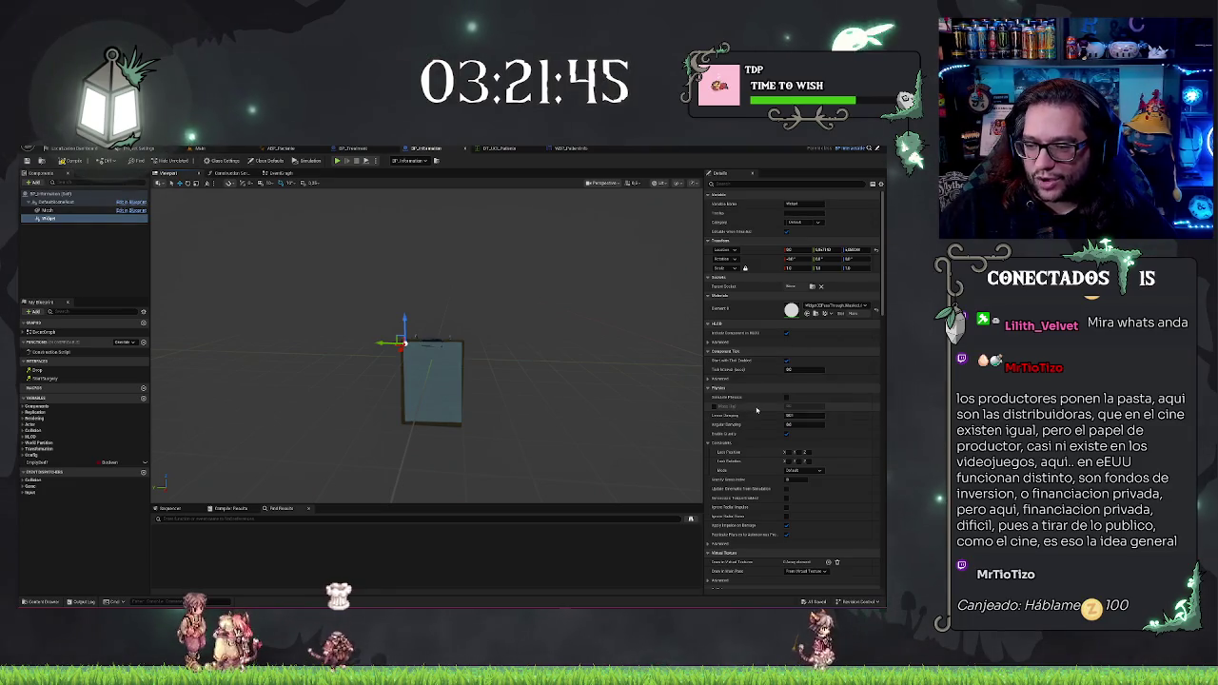
scroll(756, 409, "down", 4)
scroll(747, 408, "up", 4)
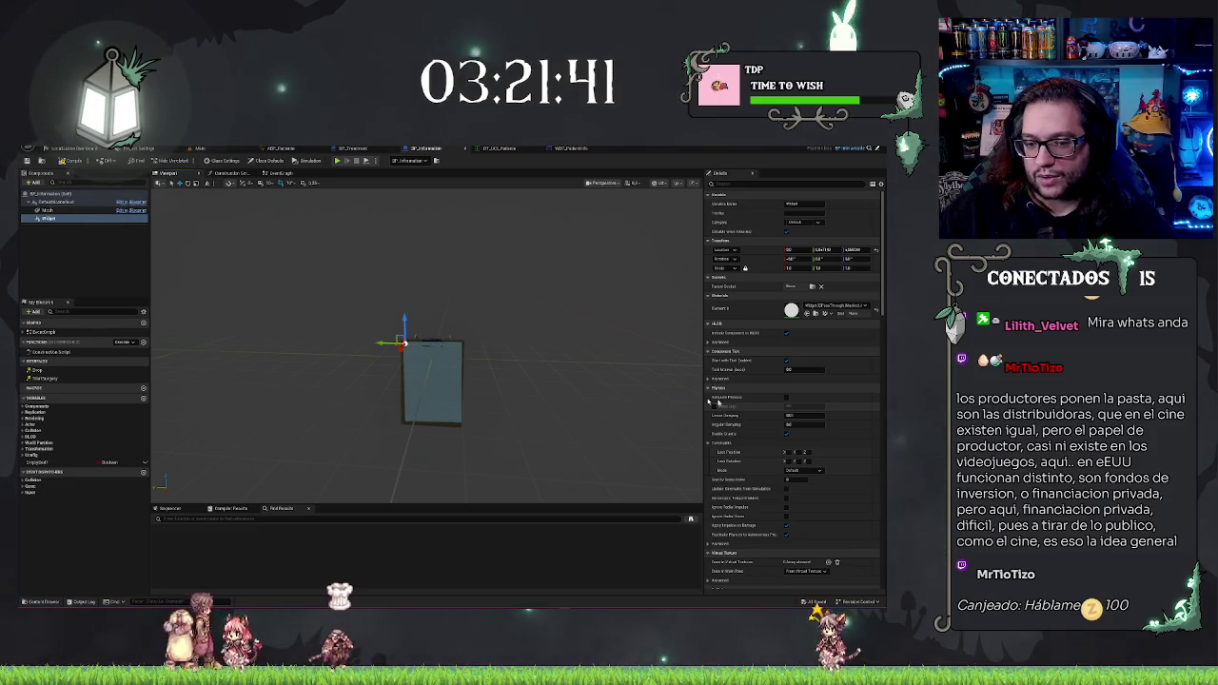
scroll(782, 379, "down", 15)
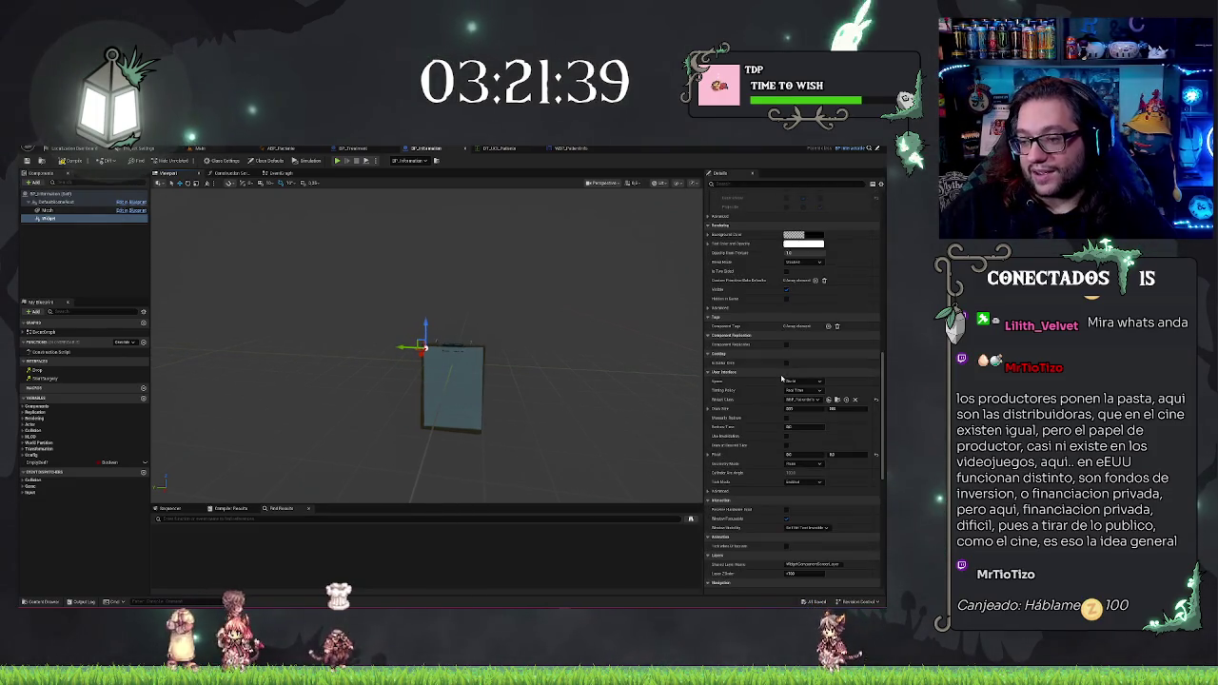
scroll(766, 362, "up", 12)
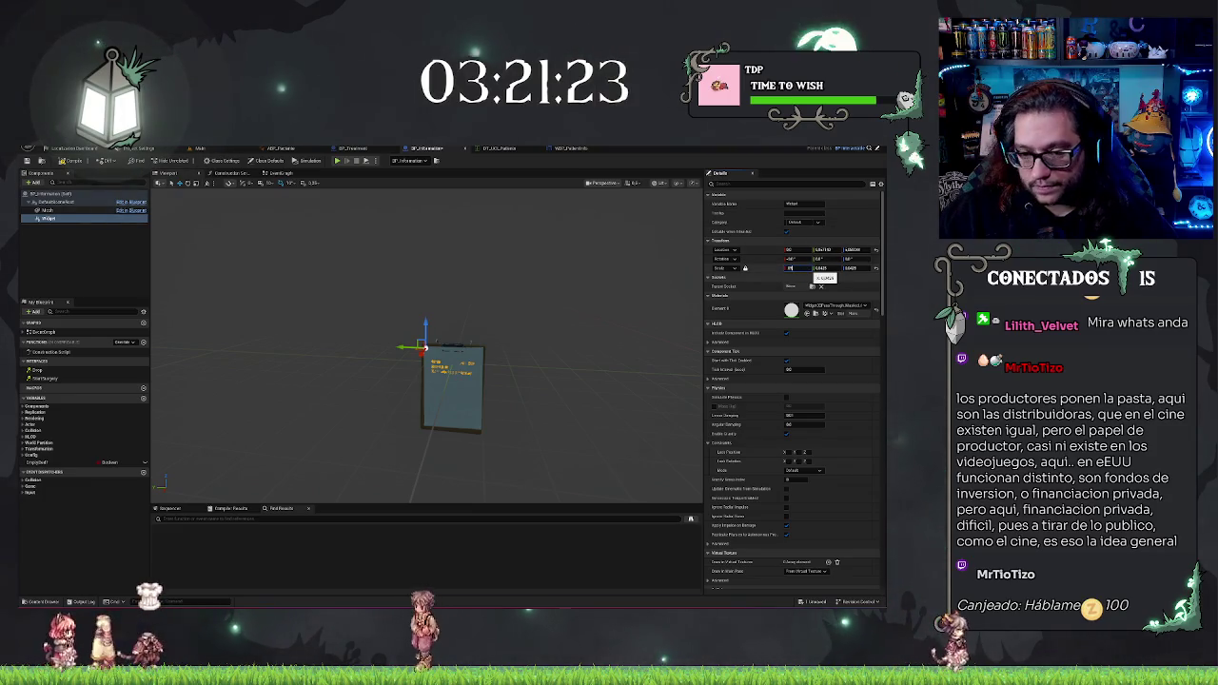
scroll(427, 345, "up", 5)
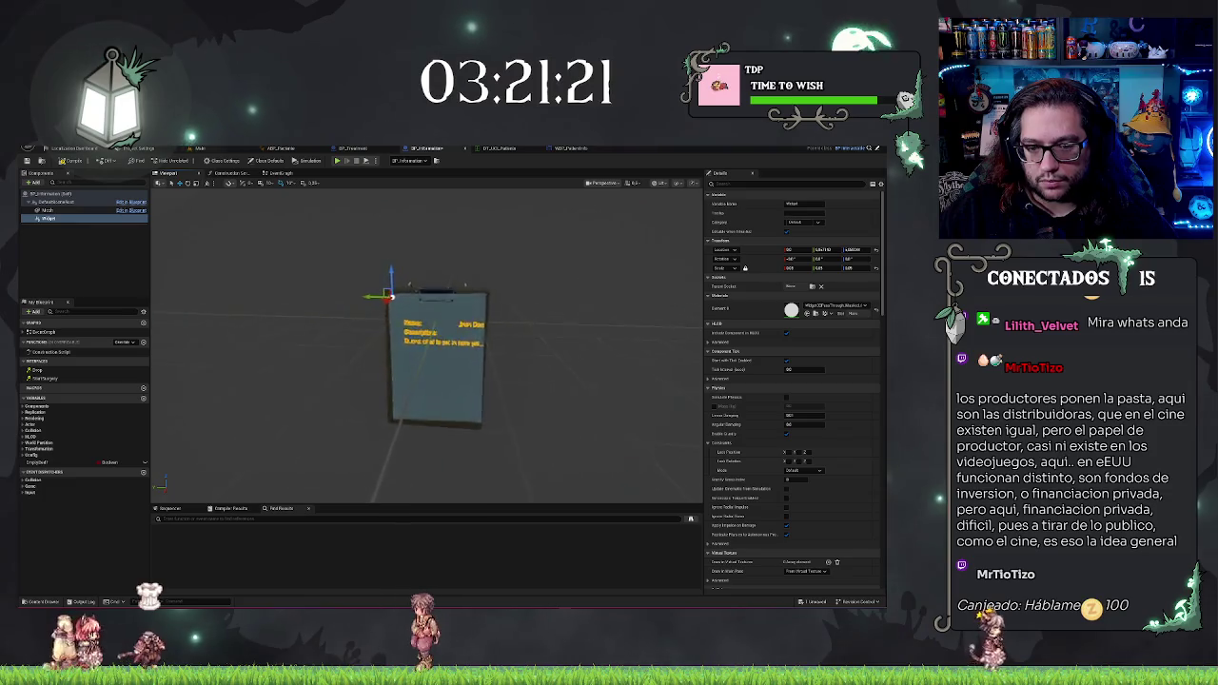
key("d")
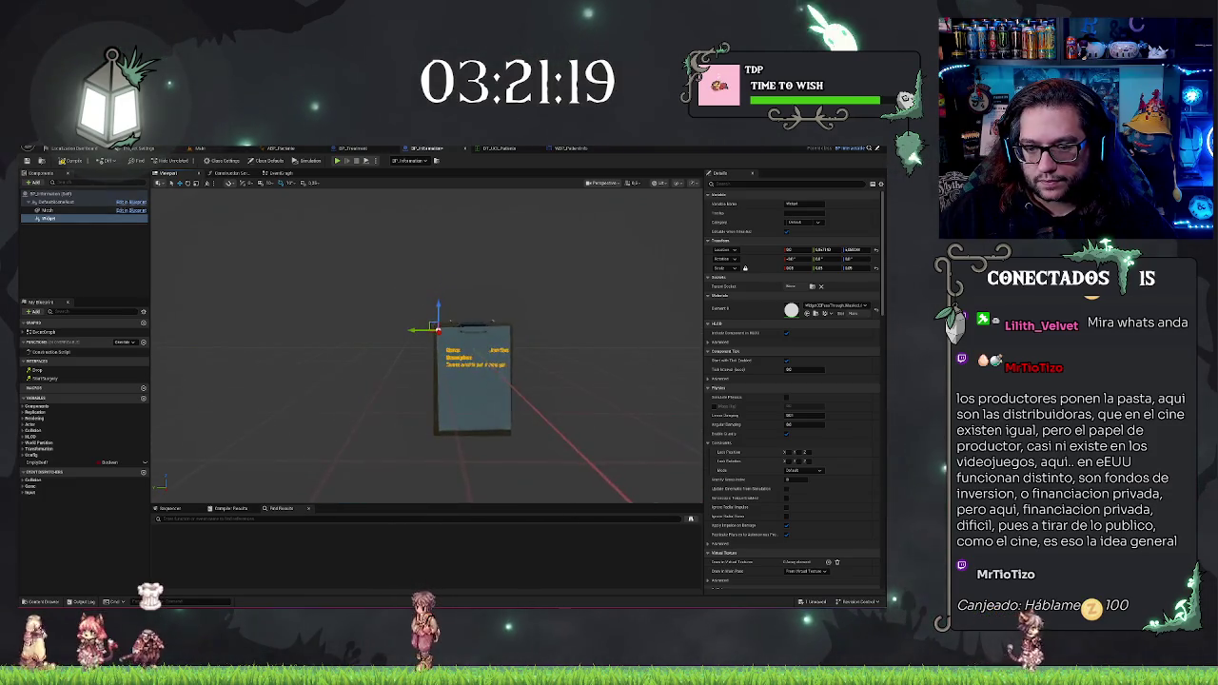
Step: Orbit to face the red widget plane and nudge it slightly along X
left_click(556, 150)
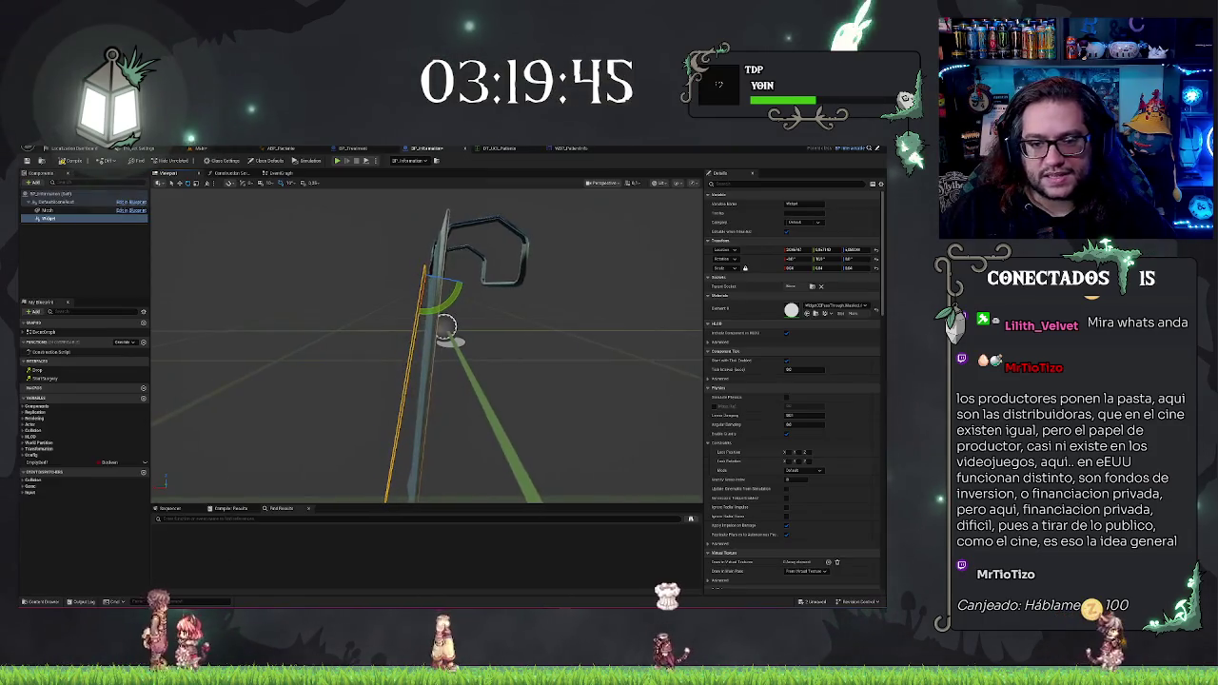
left_click_drag(359, 242, 362, 228)
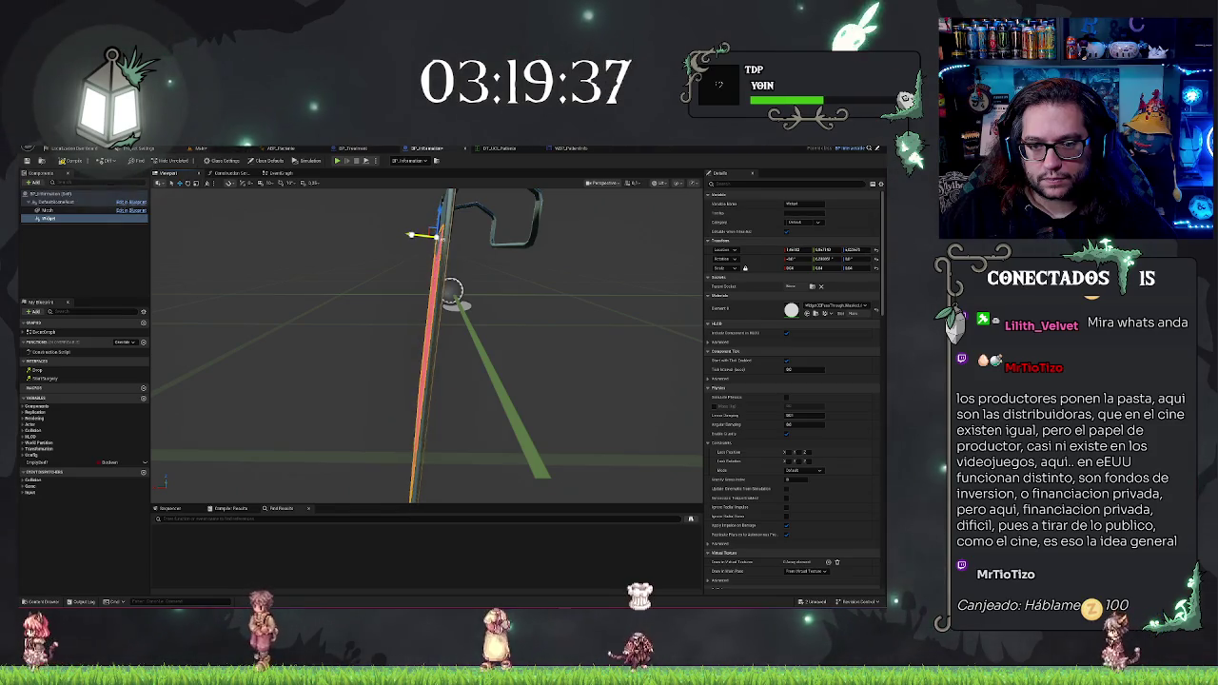
left_click_drag(428, 342, 200, 364)
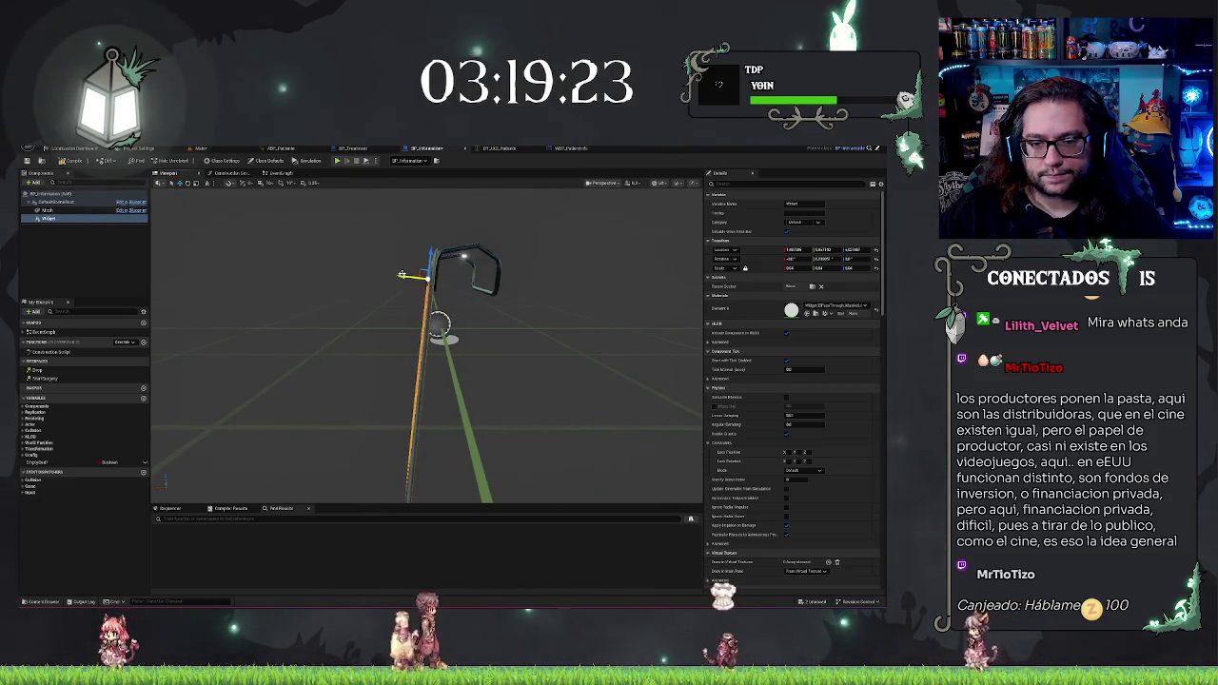
left_click_drag(402, 275, 401, 275)
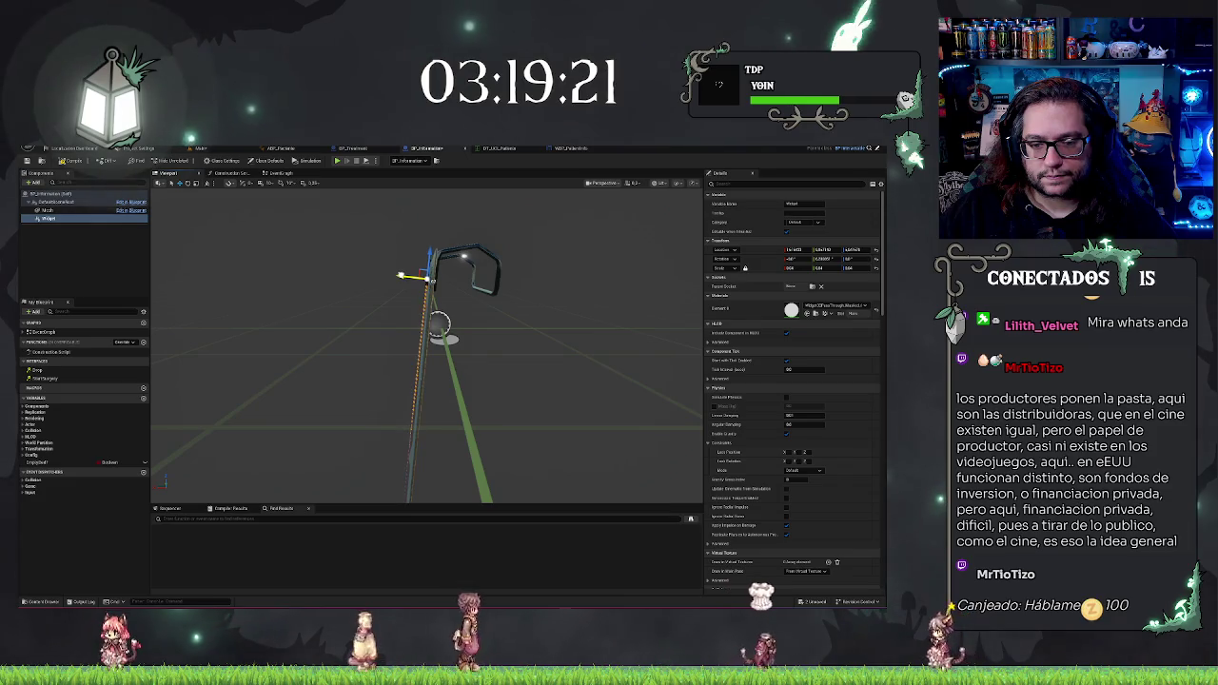
key("f")
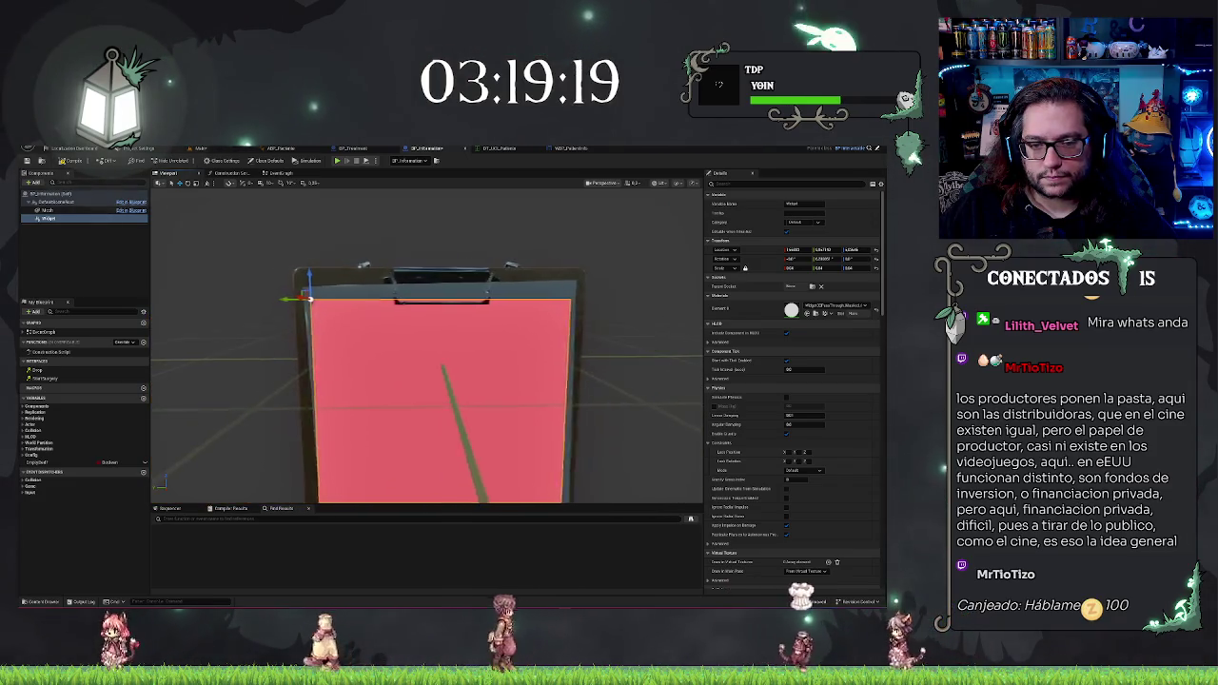
scroll(426, 342, "down", 3)
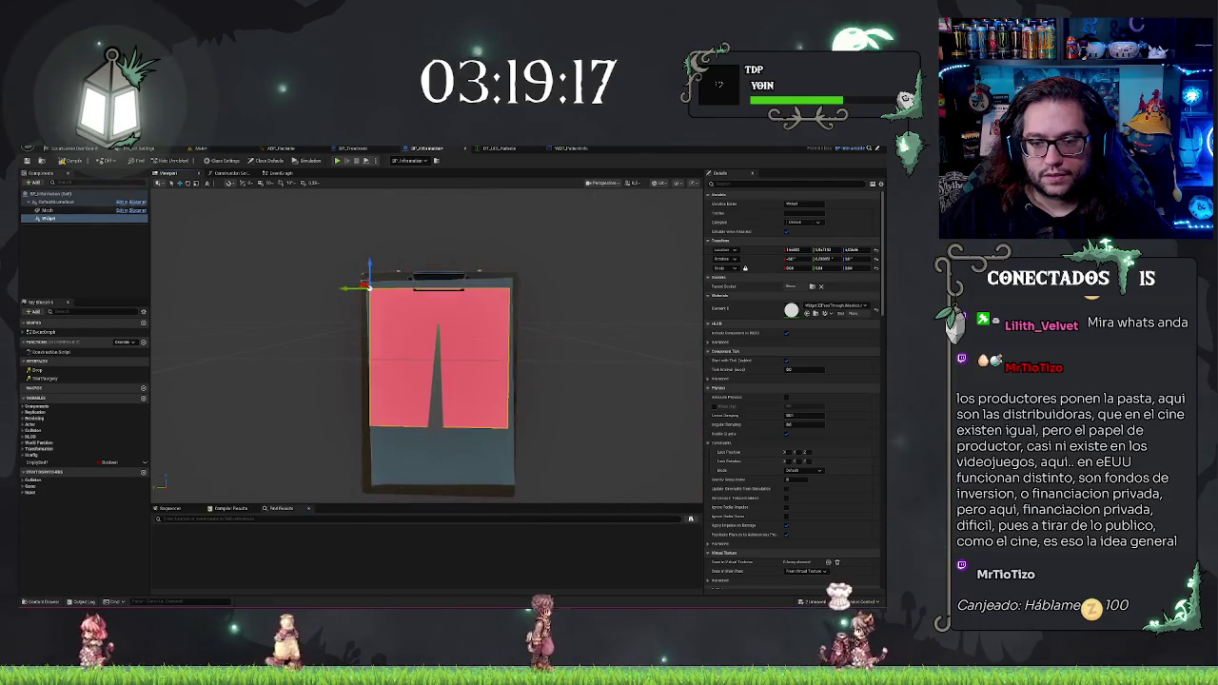
Step: Rotate the widget to line up with the clipboard and save the blueprint
mouse_move(381, 314)
left_mouse_down()
mouse_move(400, 342)
mouse_move(333, 342)
mouse_move(473, 274)
mouse_move(433, 261)
mouse_move(270, 296)
left_mouse_up()
key("f")
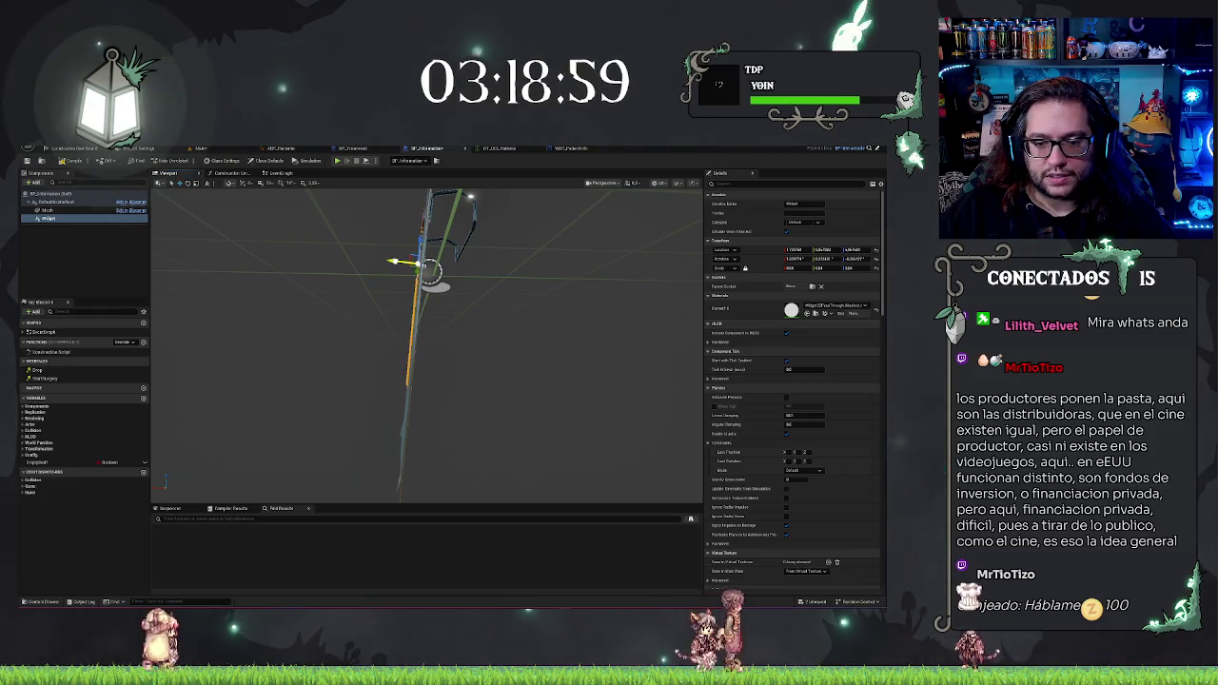
left_click_drag(476, 413, 425, 413)
key("ctrl+s")
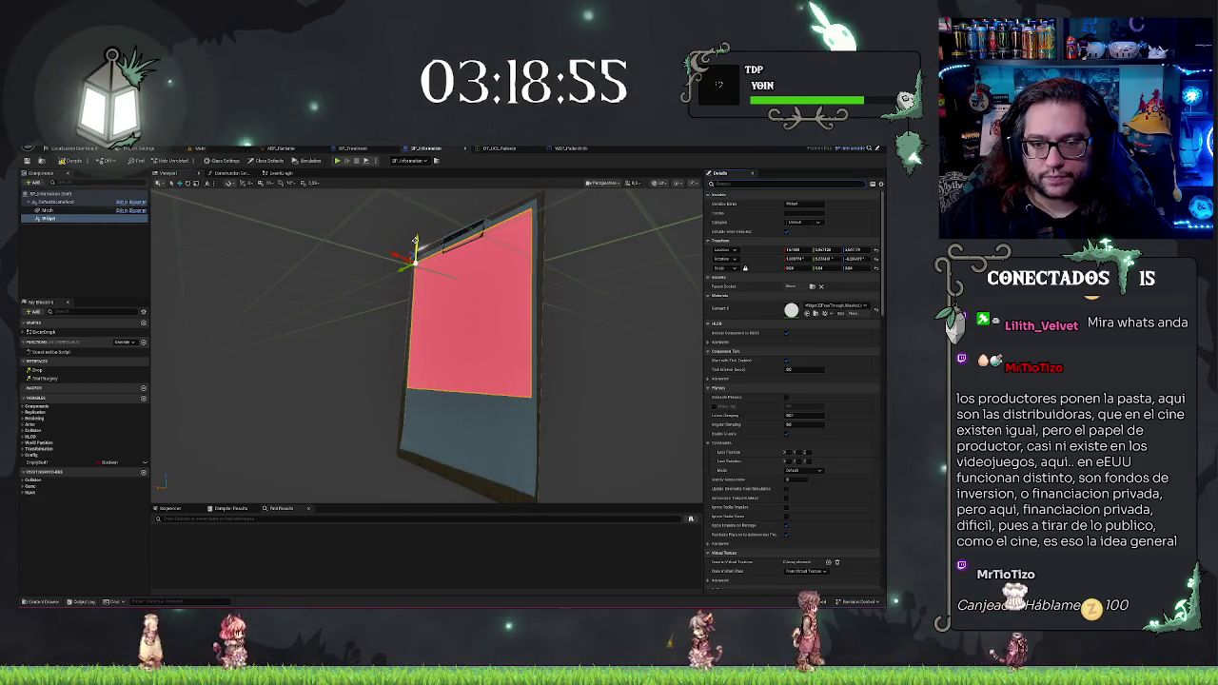
Step: Lower the red panel onto the clipboard paper and save again
mouse_move(416, 241)
left_mouse_down()
mouse_move(413, 260)
mouse_move(410, 246)
left_mouse_up()
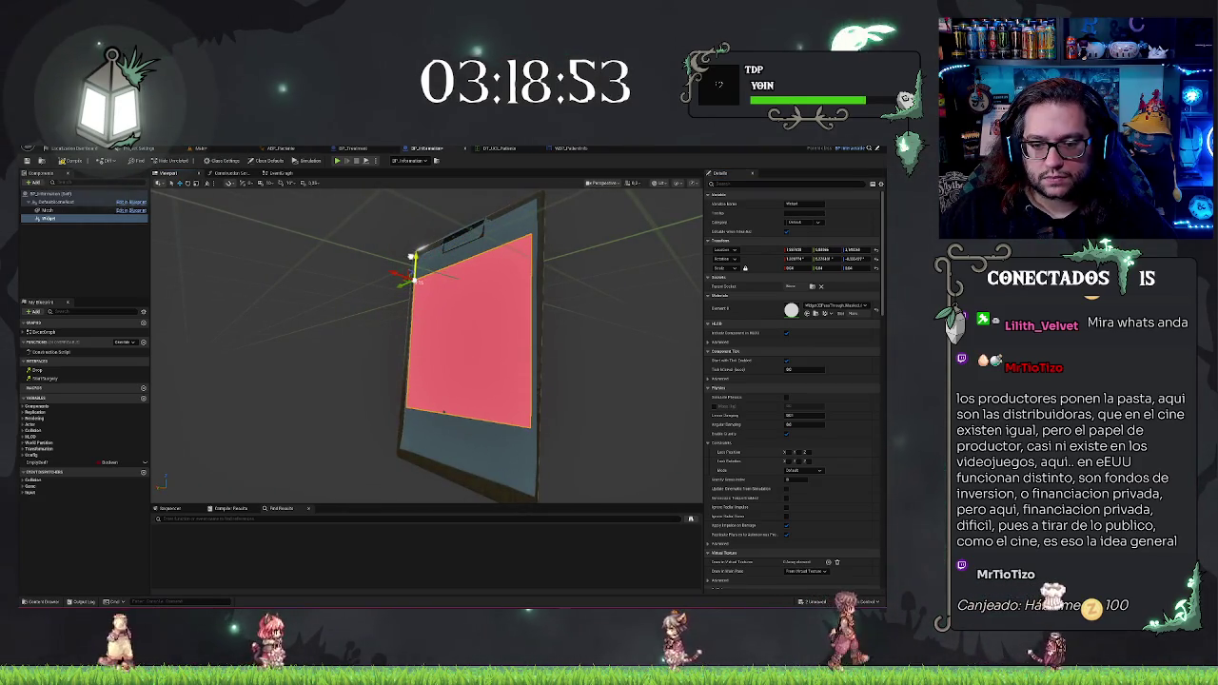
key("f")
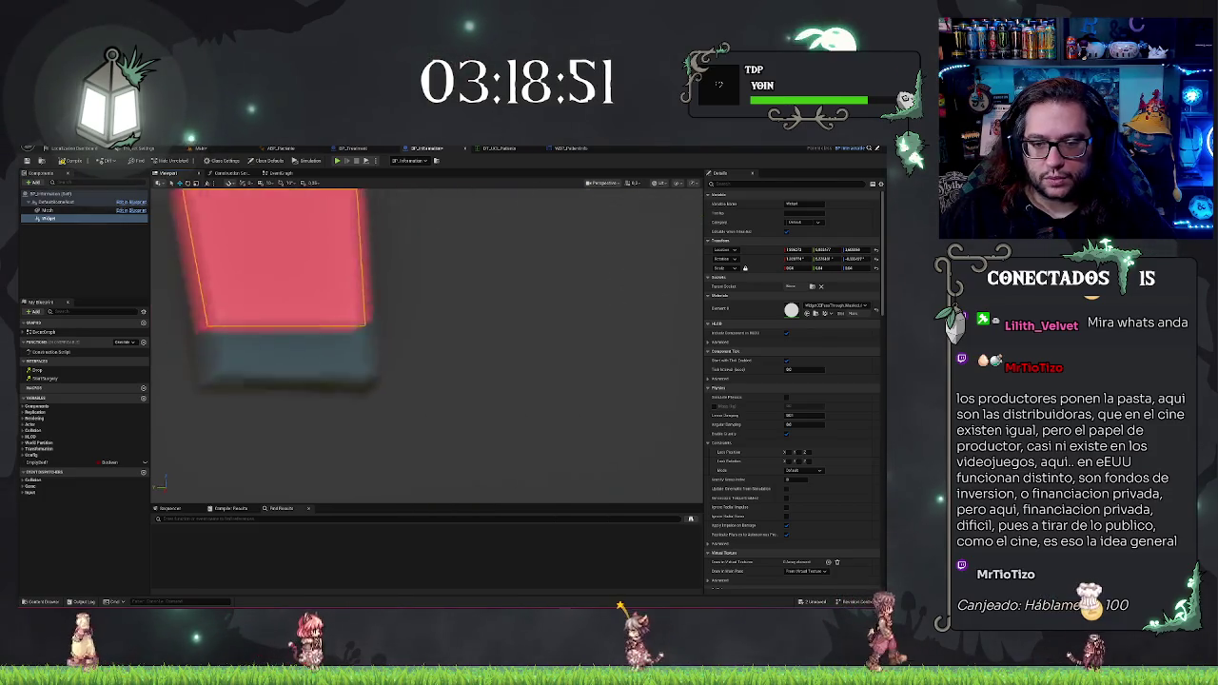
key("ctrl+s")
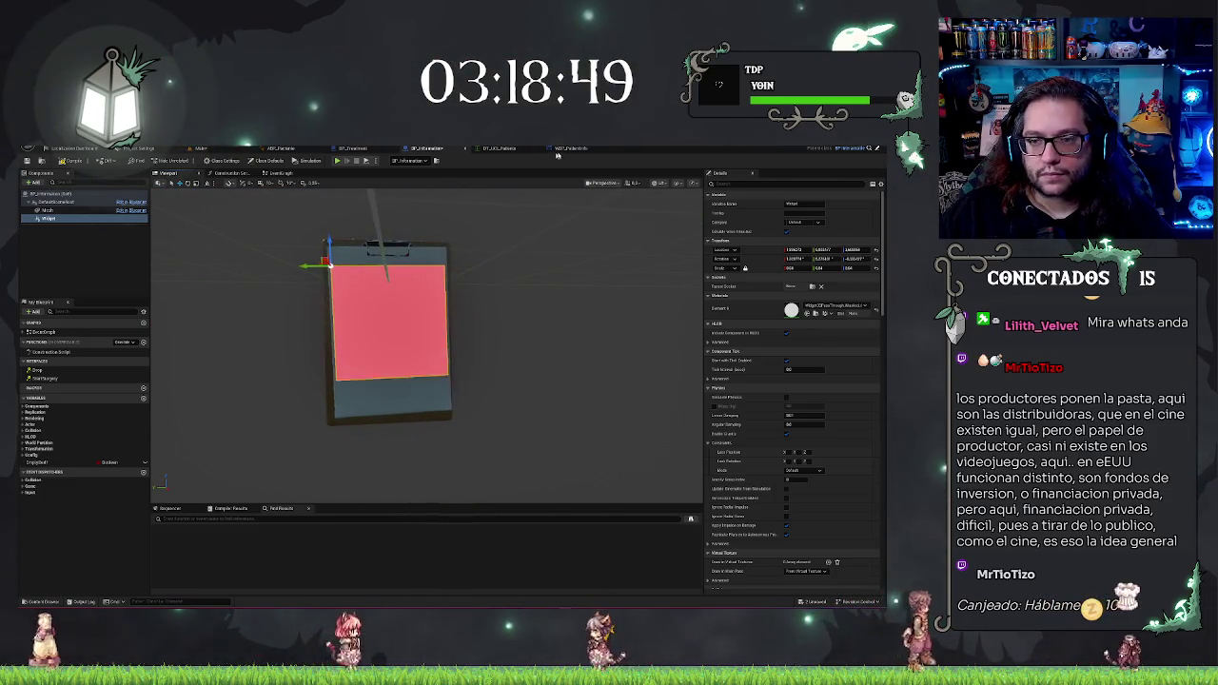
left_click(570, 147)
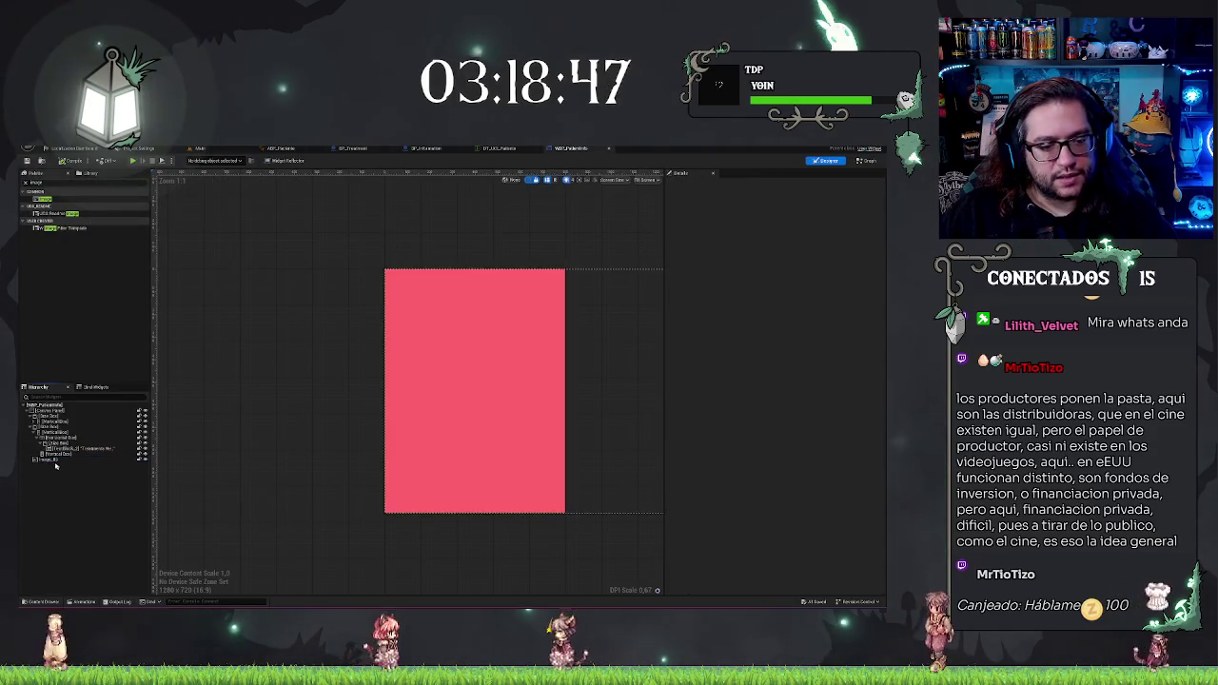
Step: Delete the temporary red image from the widget and check the Main level
key("Delete")
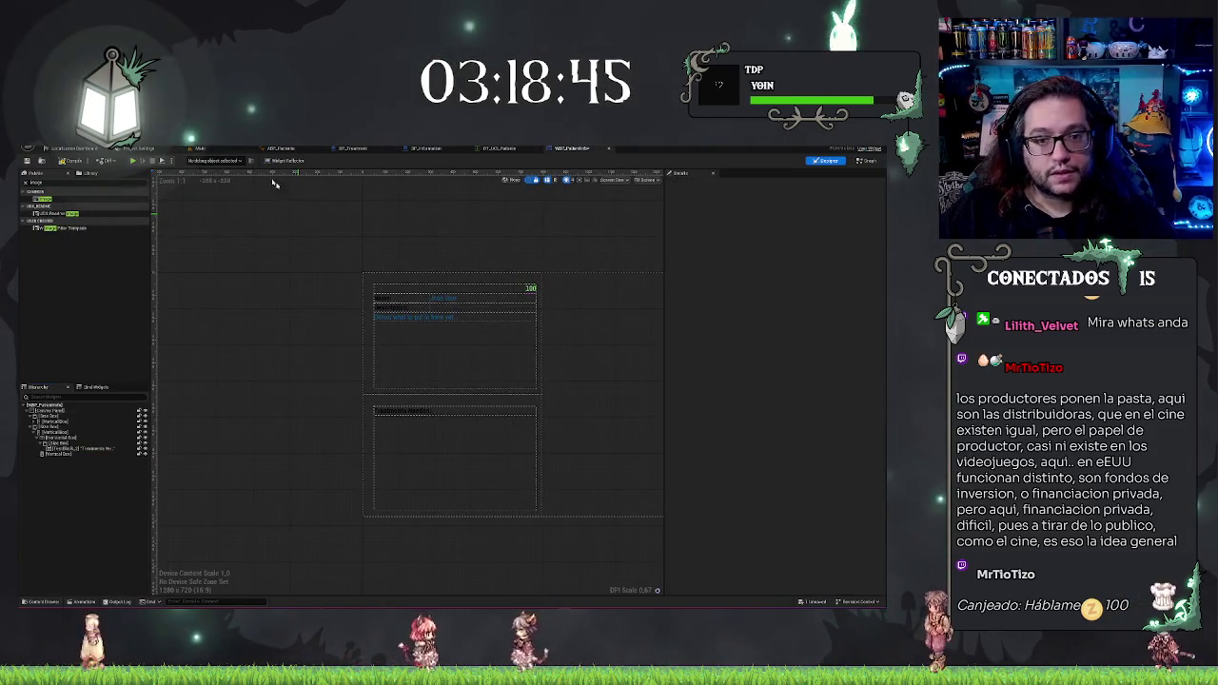
left_click(219, 149)
left_click(567, 150)
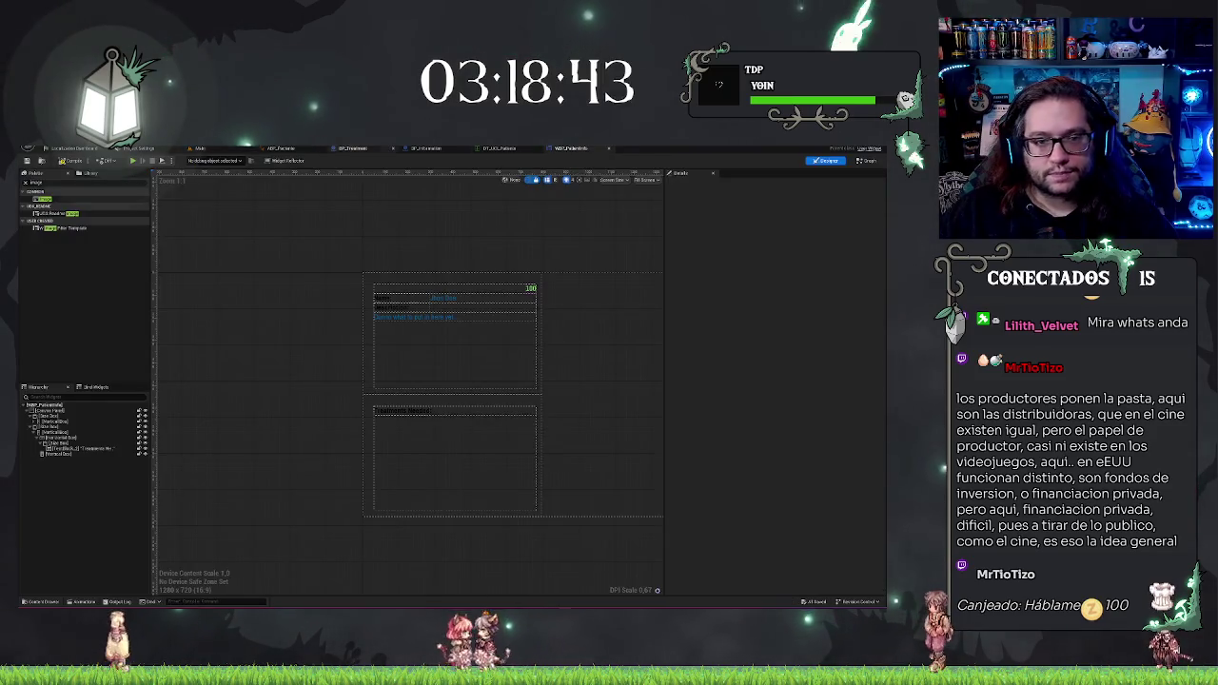
left_click(217, 150)
Step: Frame the Name/Description board in the level, then bring up the BP_Information blueprint
scroll(333, 324, "up", 5)
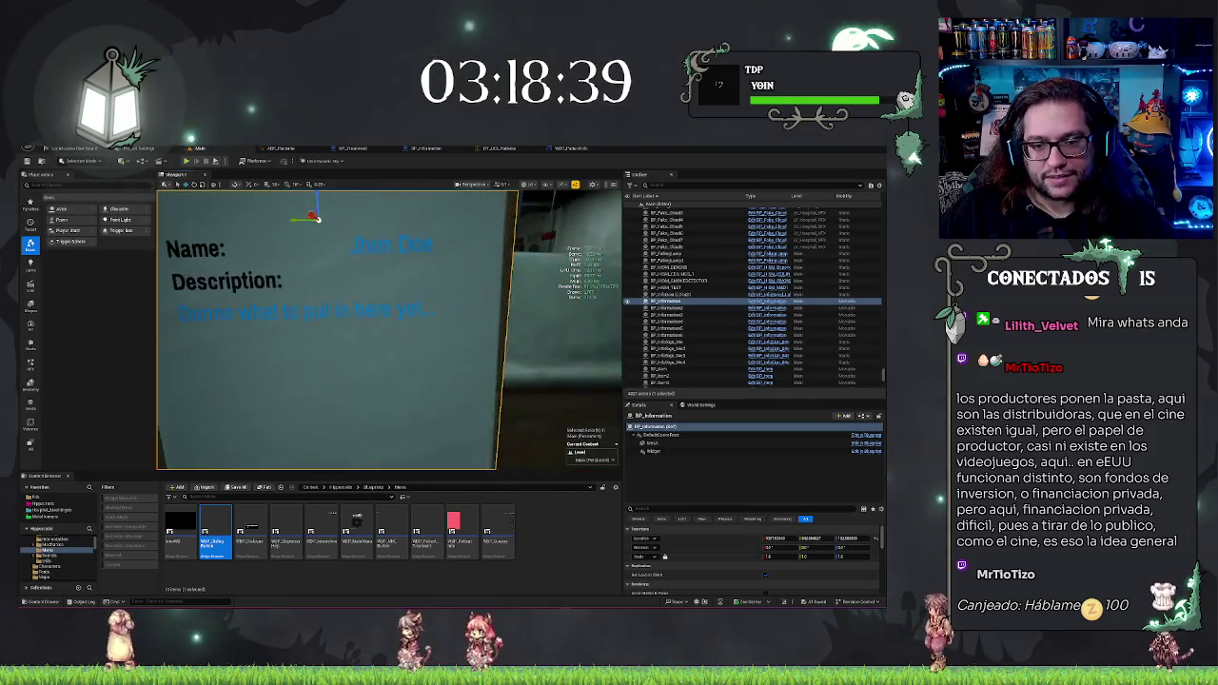
scroll(388, 328, "up", 5)
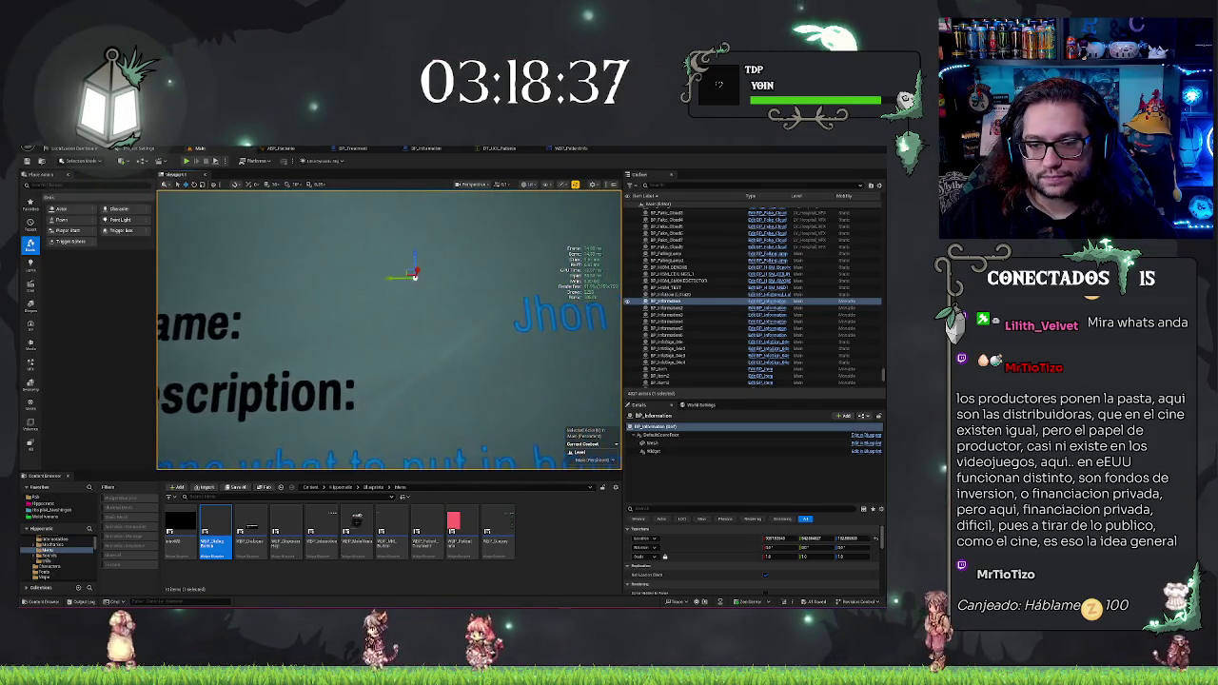
scroll(388, 328, "down", 6)
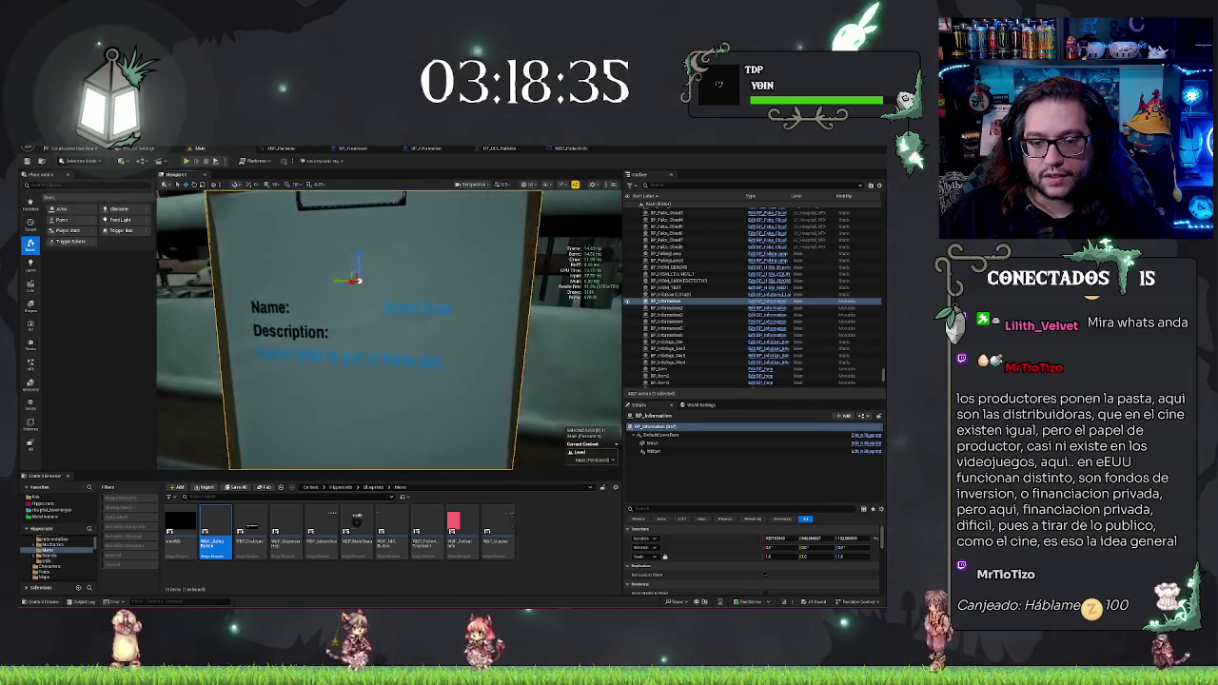
scroll(388, 328, "up", 4)
key("f")
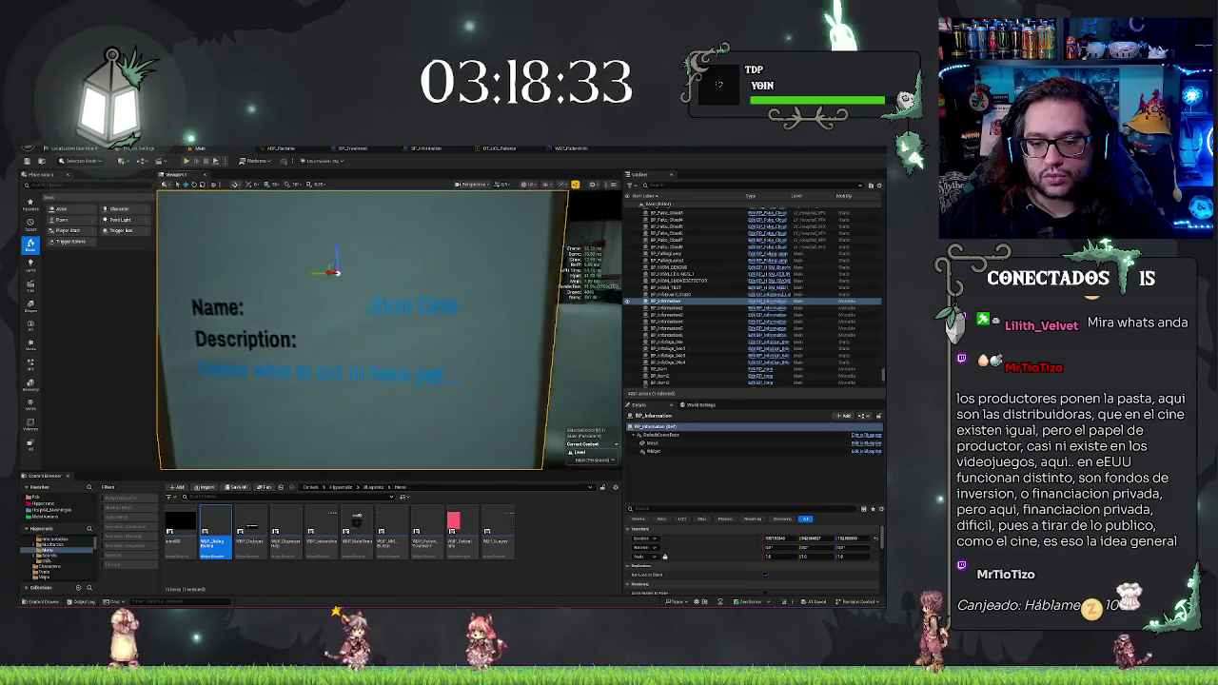
left_click(509, 149)
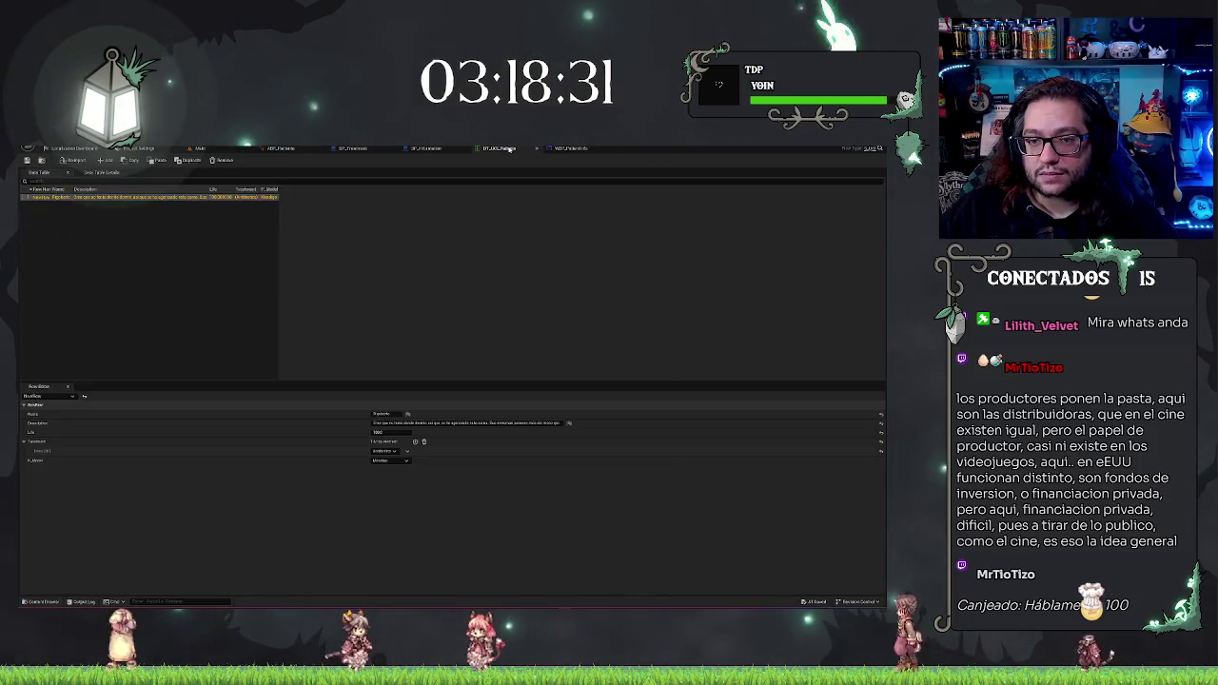
left_click(406, 151)
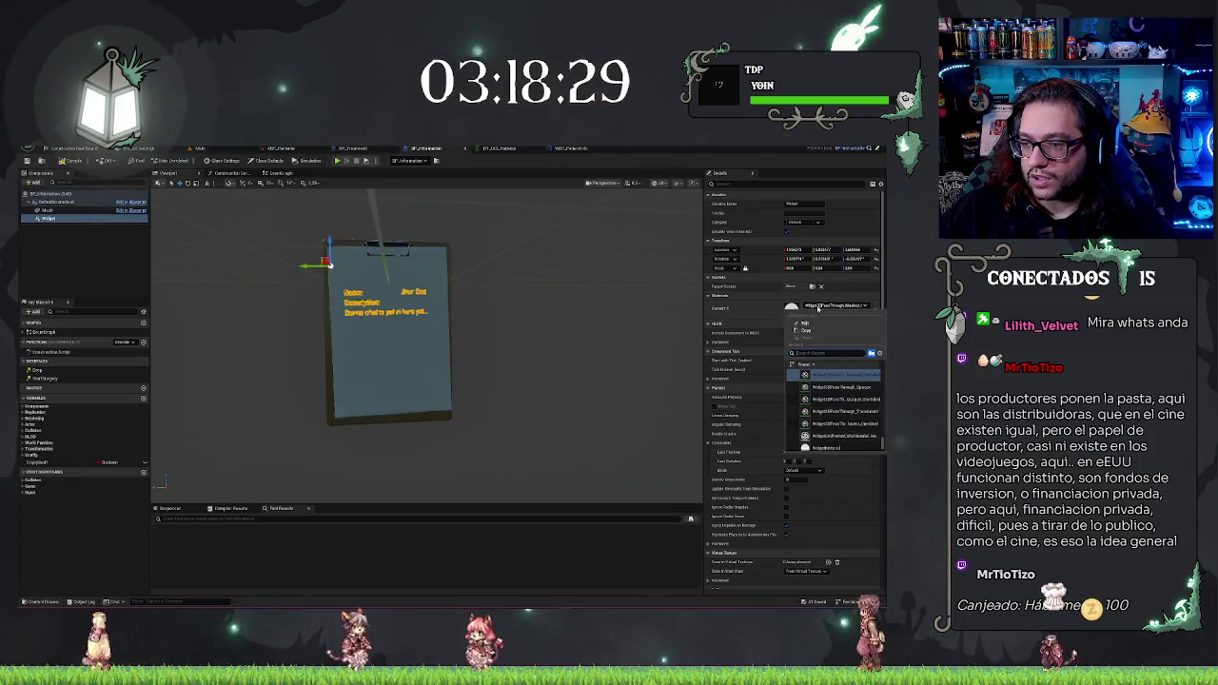
Step: Set the widget's Element 0 material to a translucent Widget3DPassThrough material and frame the clipboard
left_click(834, 306)
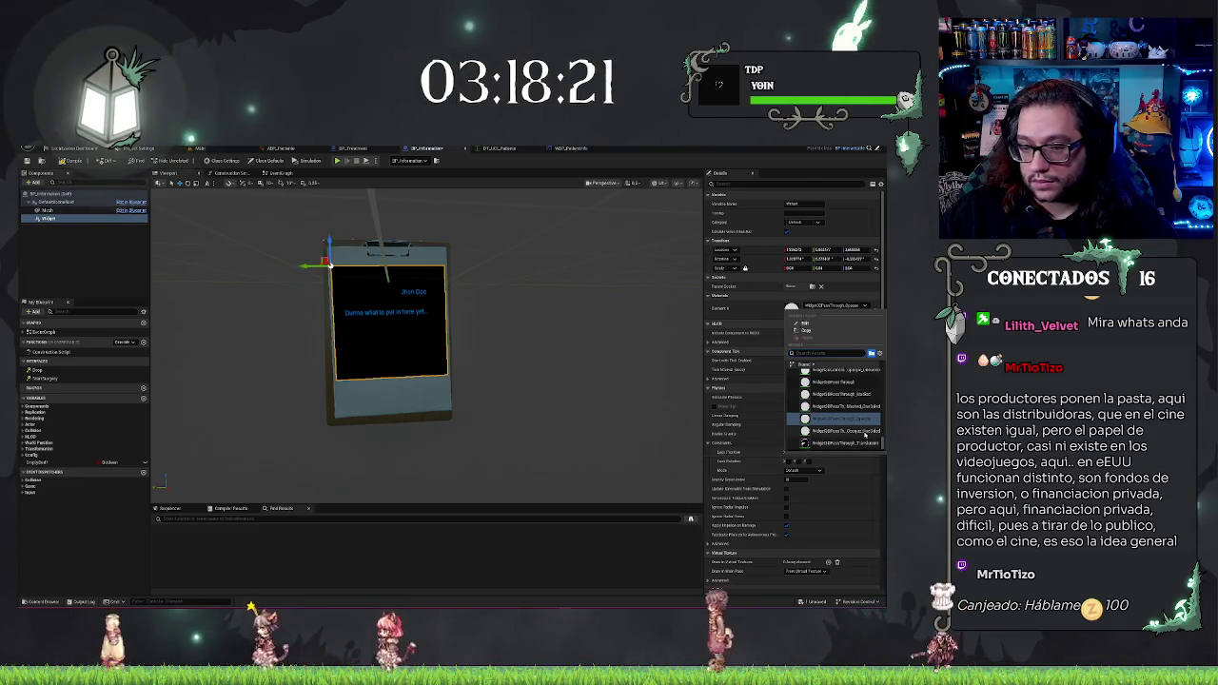
left_click(864, 433)
left_click(856, 306)
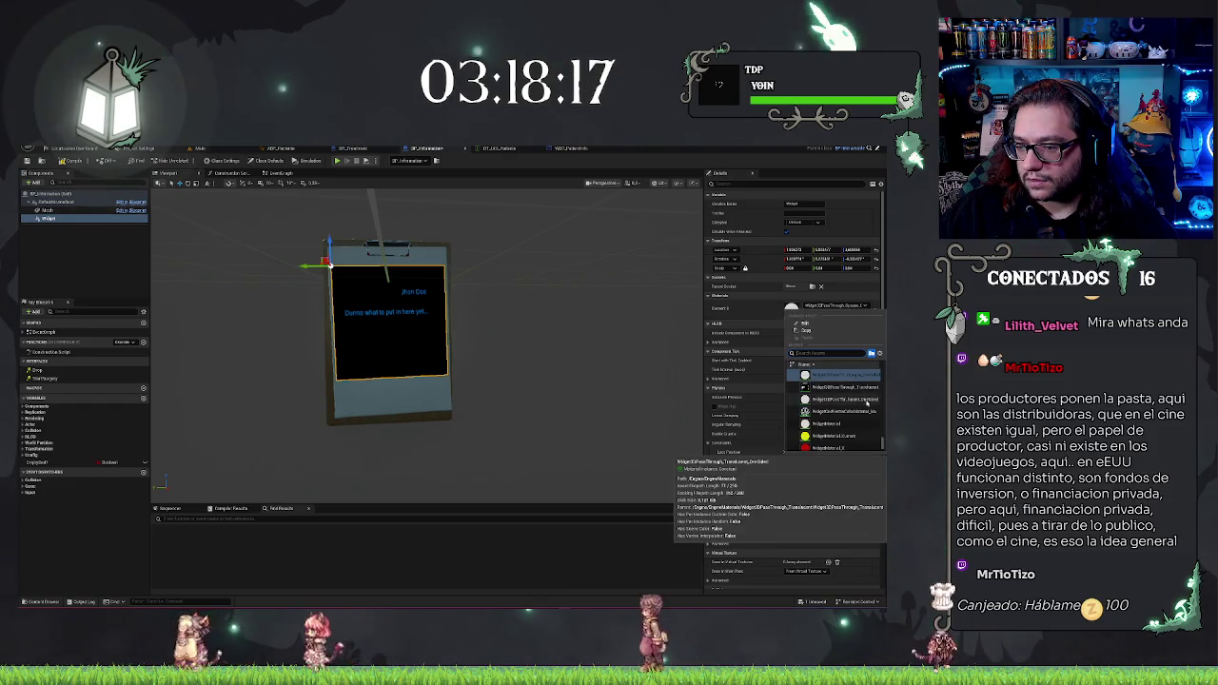
left_click(855, 397)
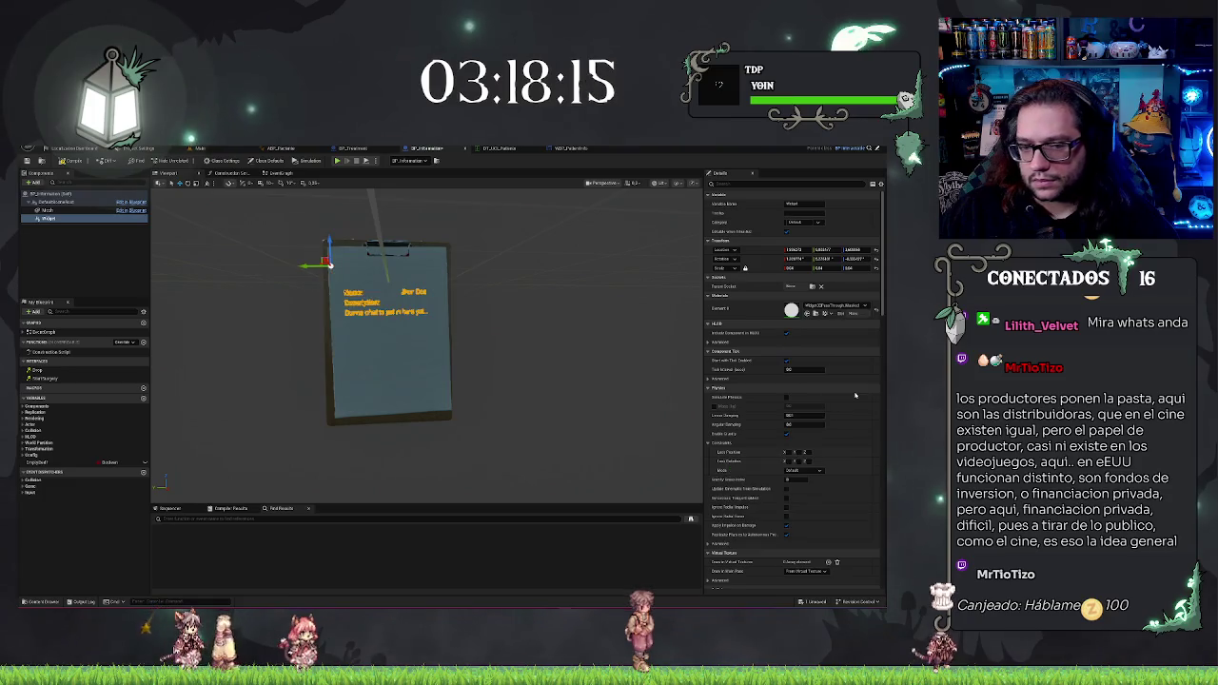
key("f")
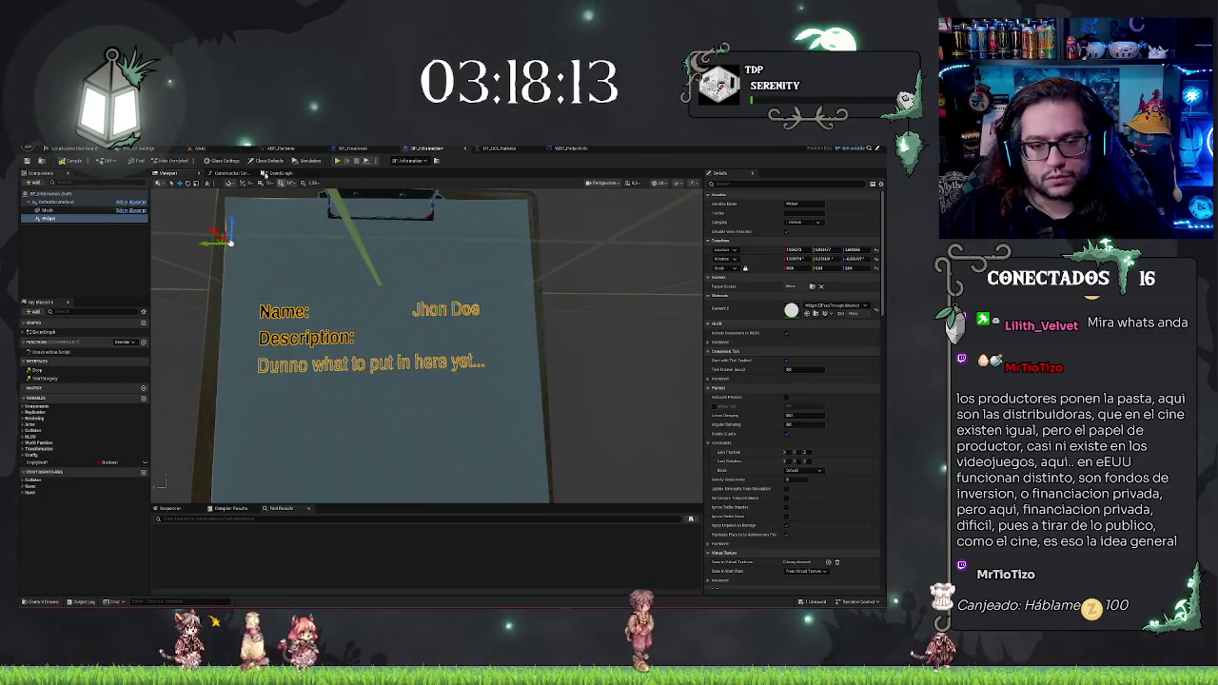
left_click(201, 148)
key("f")
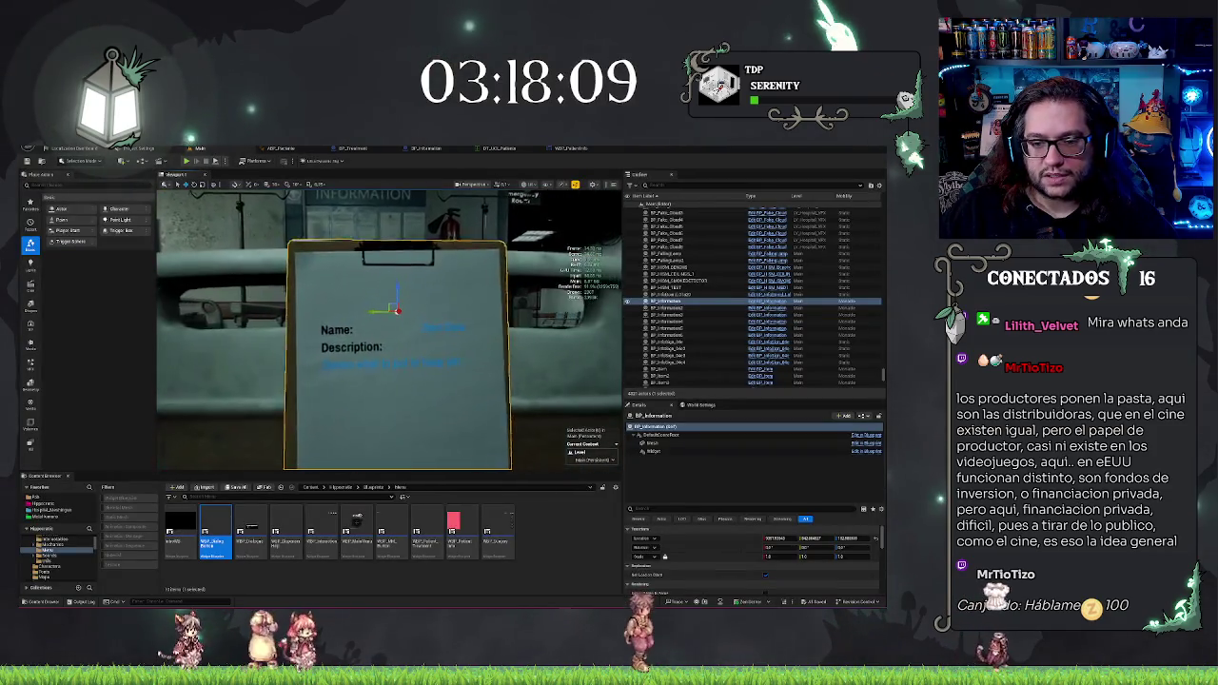
Step: Give WBP_PatientInfo's name and description value texts a darker blue colour and compile
left_click_drag(391, 333, 379, 365)
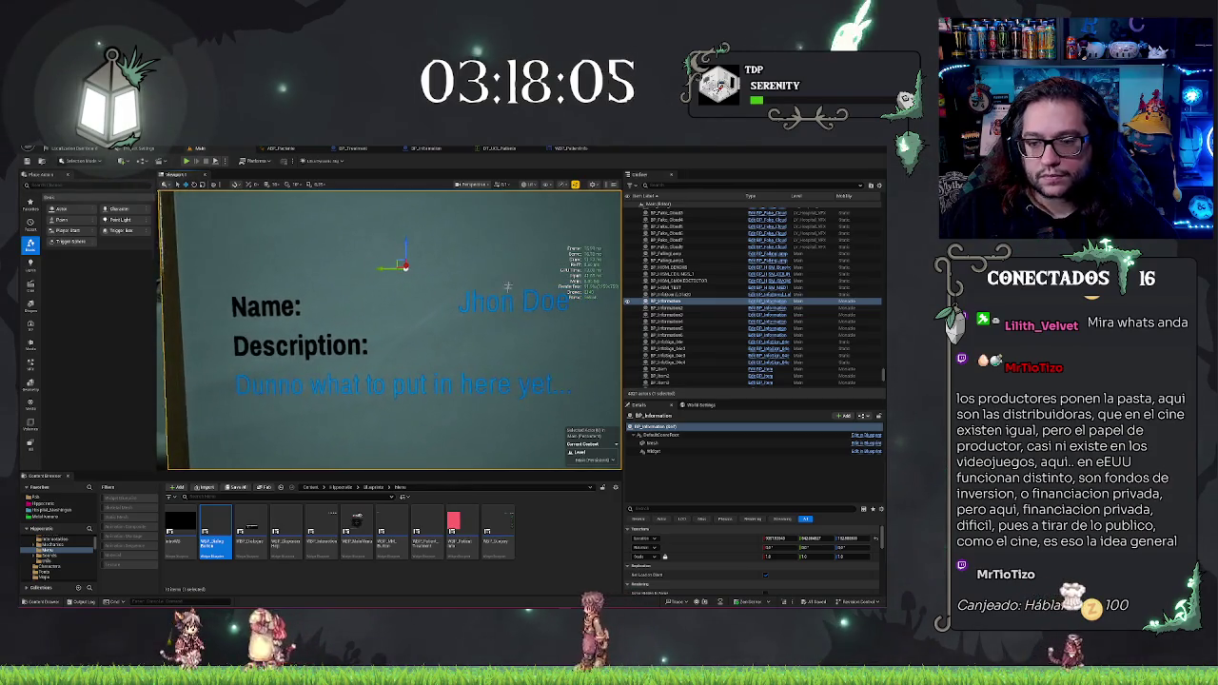
left_click(570, 148)
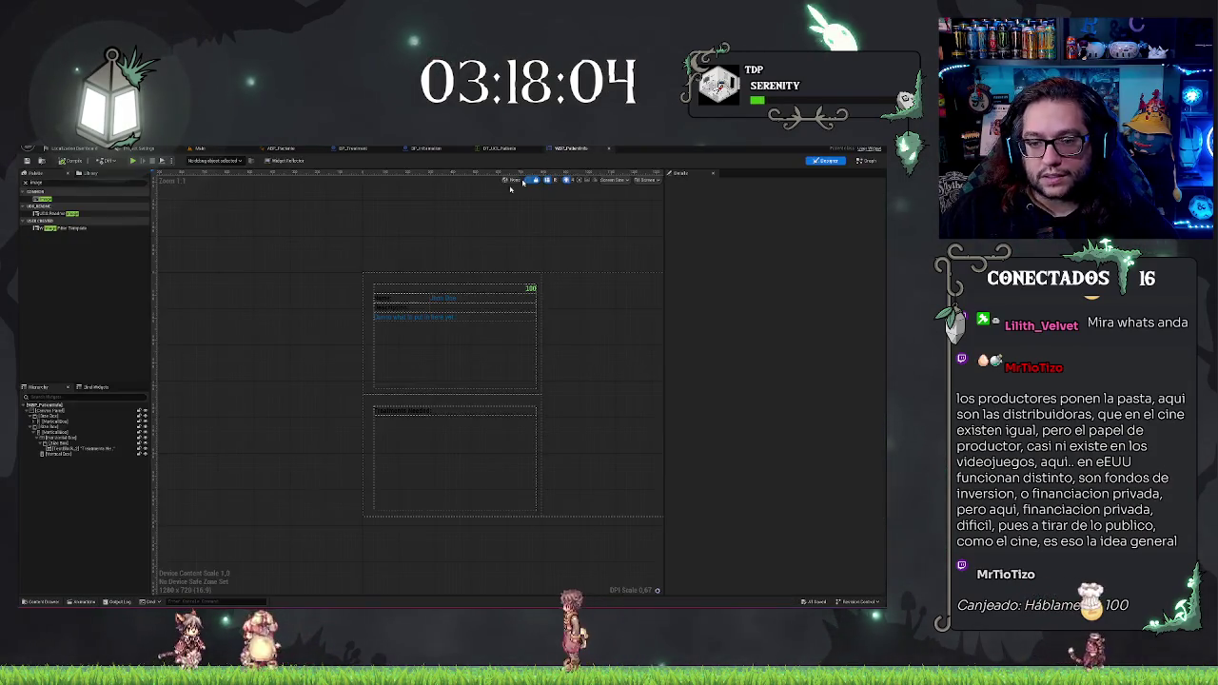
left_click(441, 302)
left_click(416, 316, "ctrl")
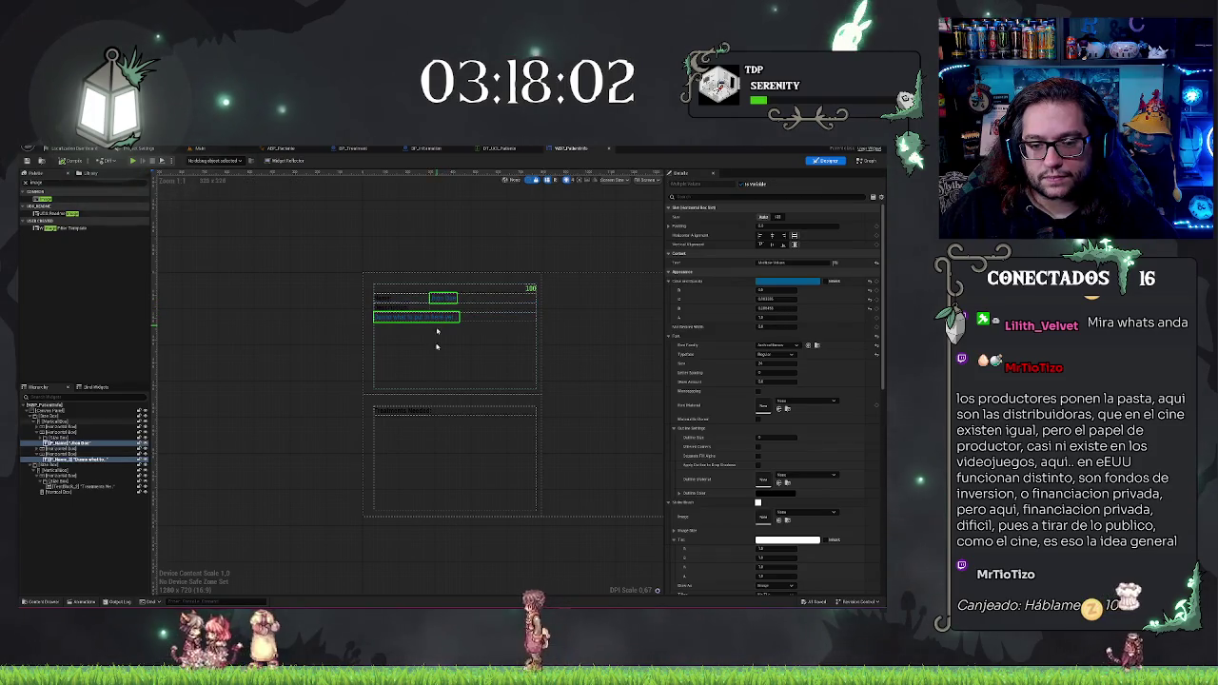
left_click(758, 288)
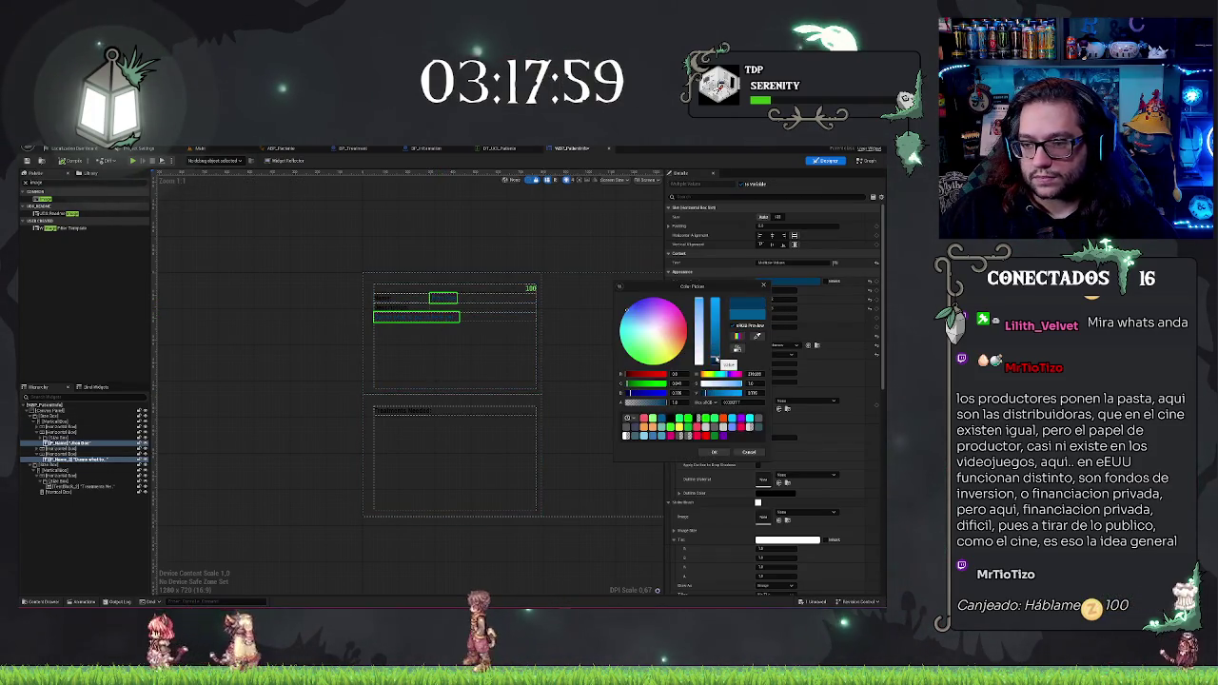
left_click(714, 453)
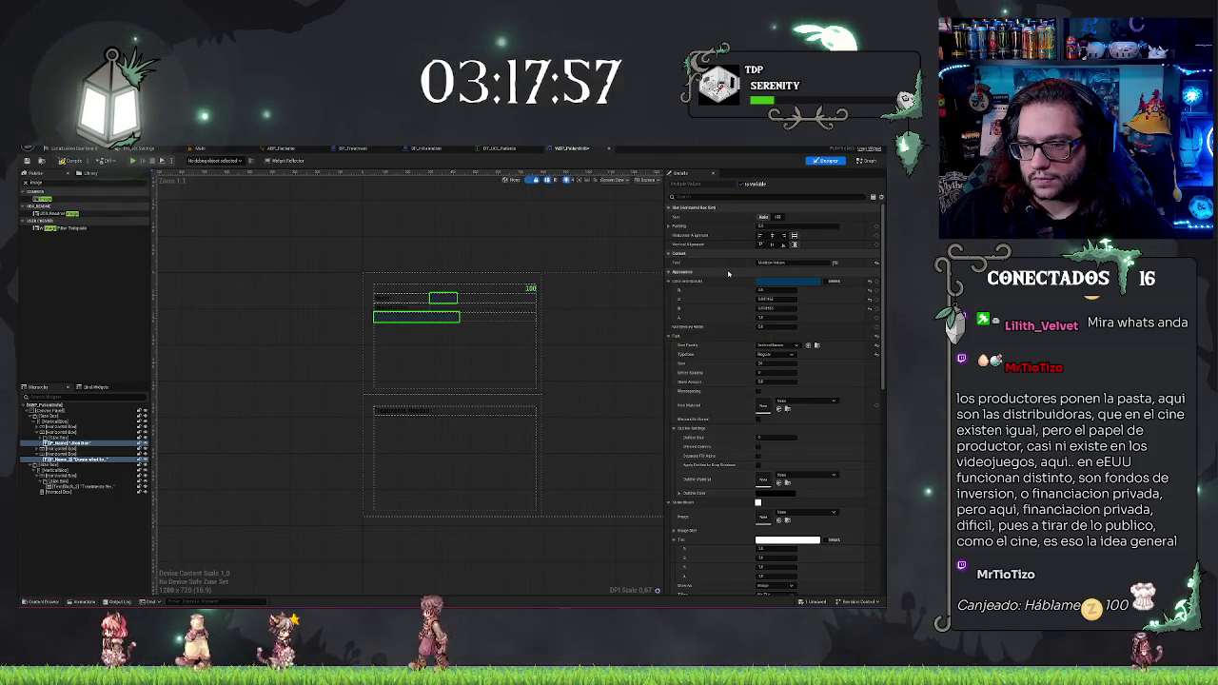
left_click(62, 161)
Step: Check the blue text on the clipboard in the Main level
left_click(352, 149)
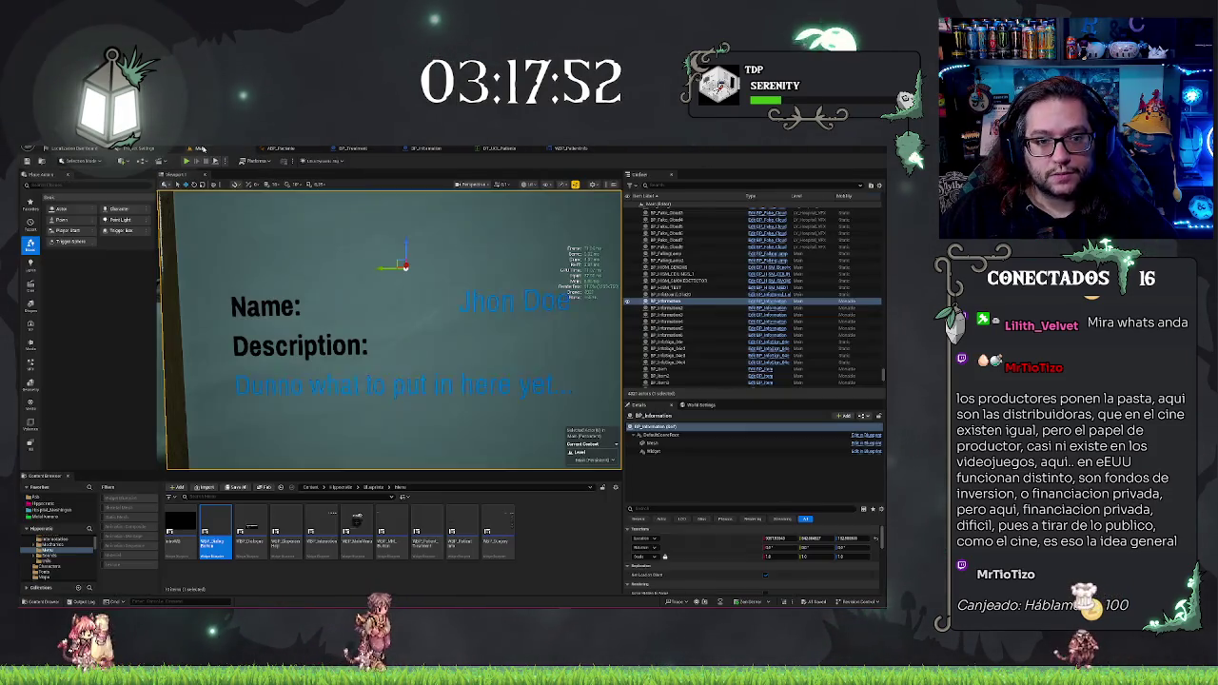
left_click(197, 149)
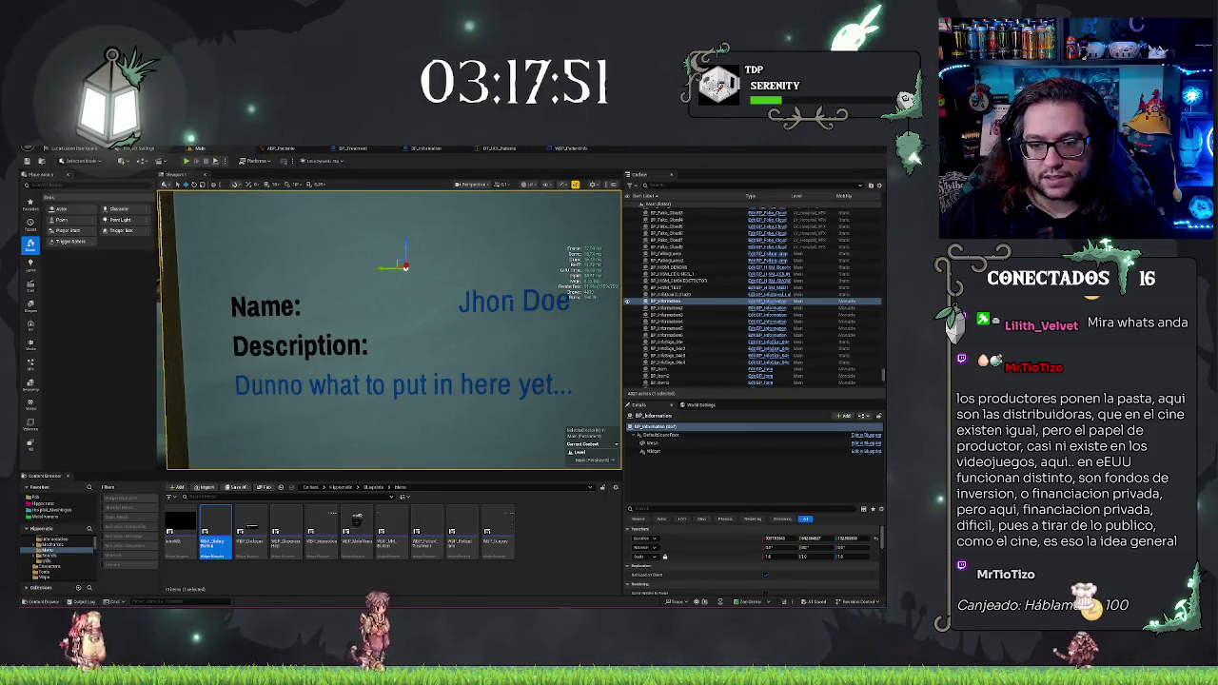
scroll(390, 328, "down", 3)
scroll(390, 328, "up", 3)
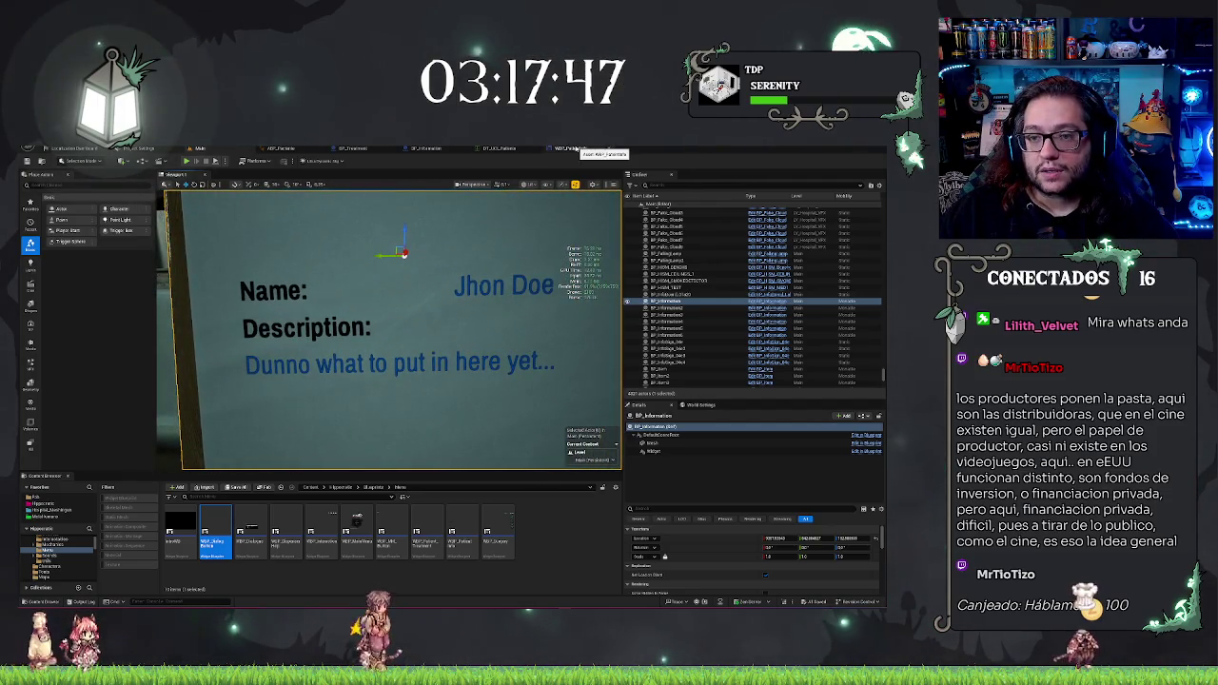
Step: Open WBP_Pacient_Treatment from the Content Browser and inspect its Medicine text properties
left_click(570, 148)
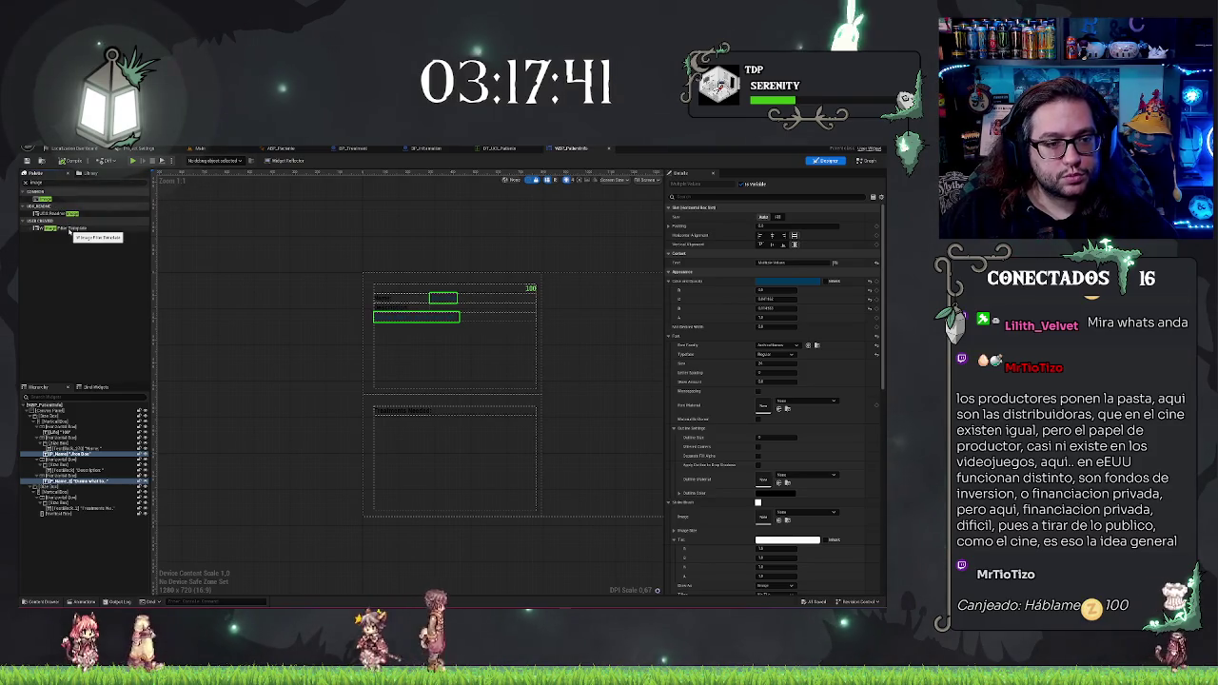
left_click(200, 148)
left_click(419, 540)
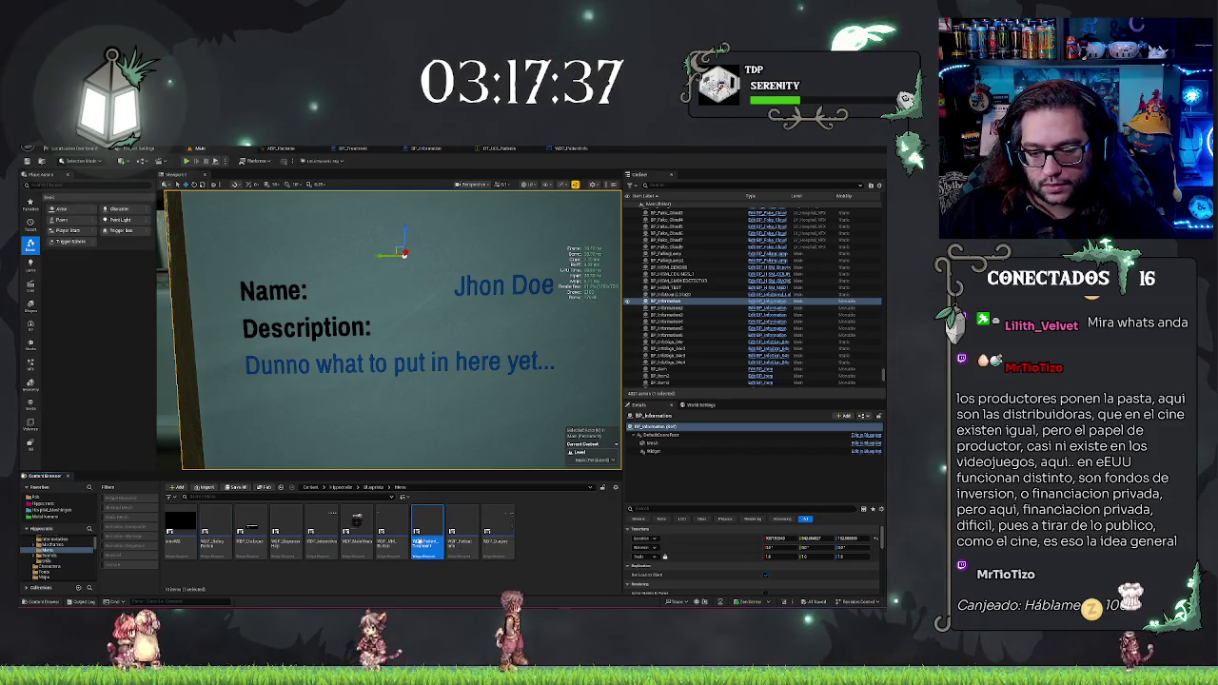
double_click(423, 540)
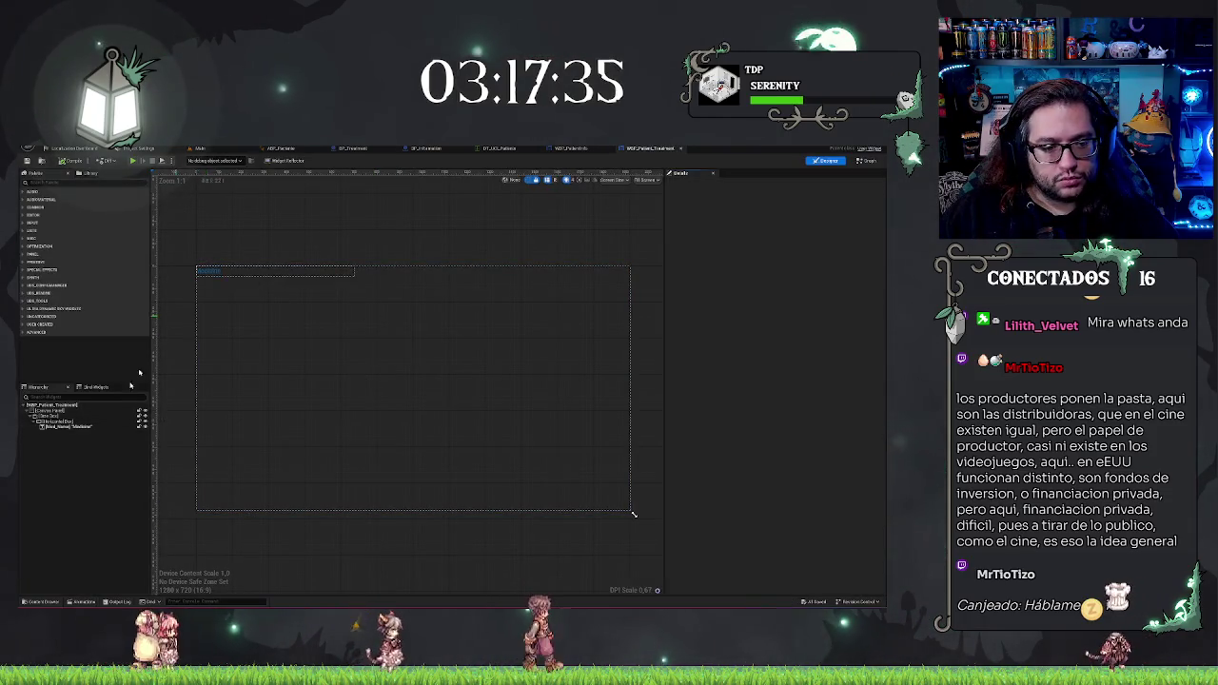
left_click(81, 427)
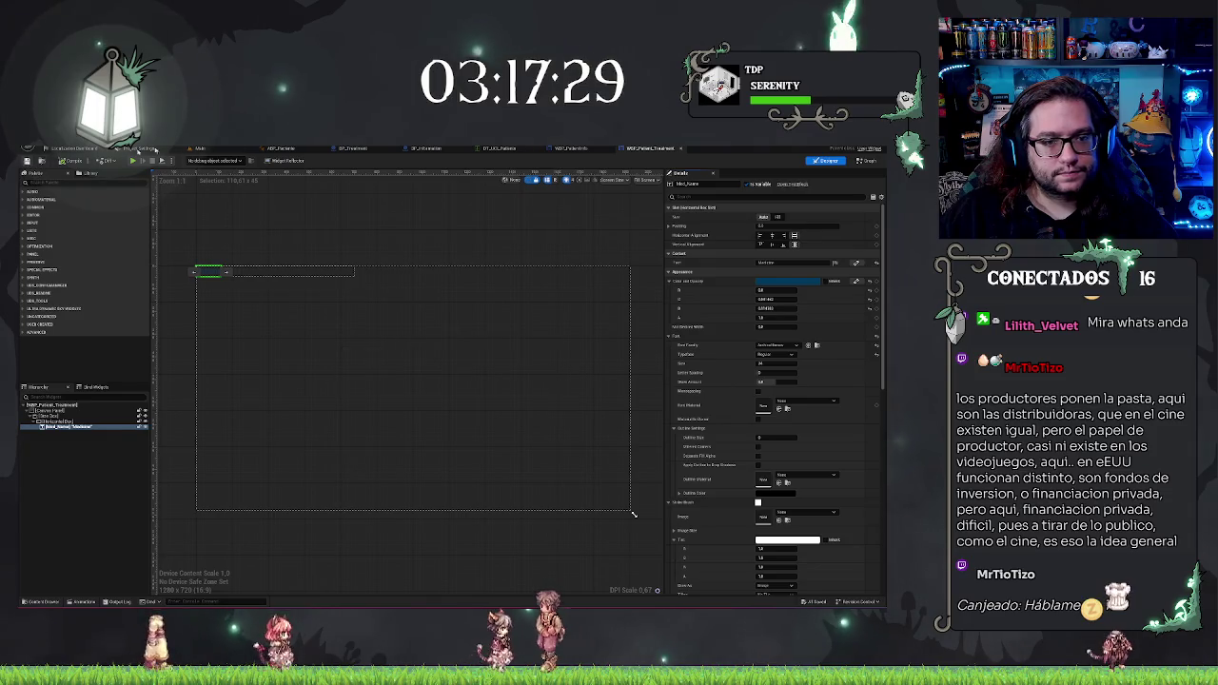
left_click(200, 149)
key("f")
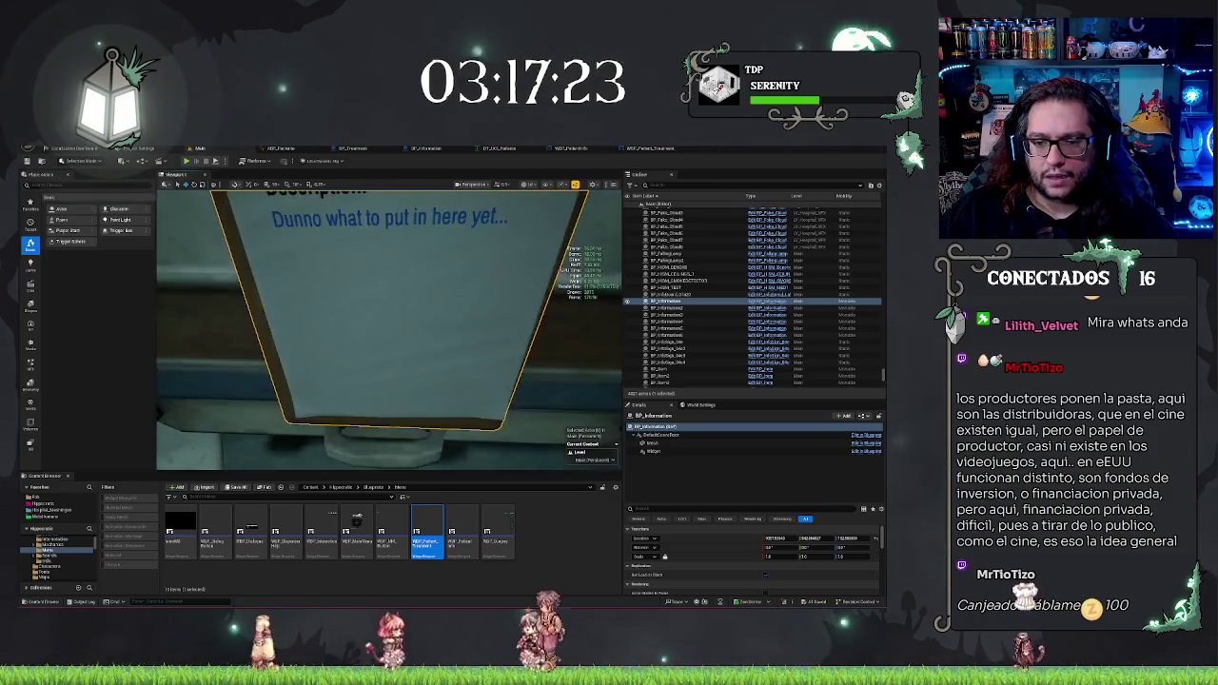
left_click(562, 149)
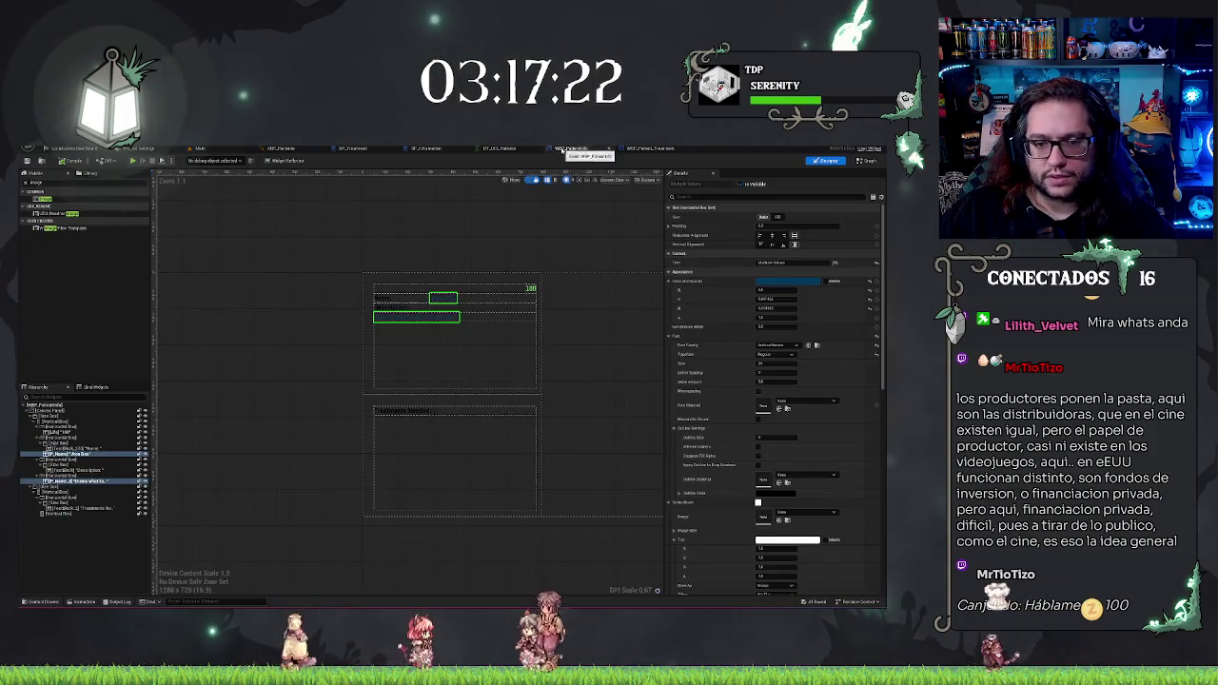
Step: Check the clipboard widget in the level and BP_Information, then close the WBP_Patient_Treatment tab
left_click(419, 411)
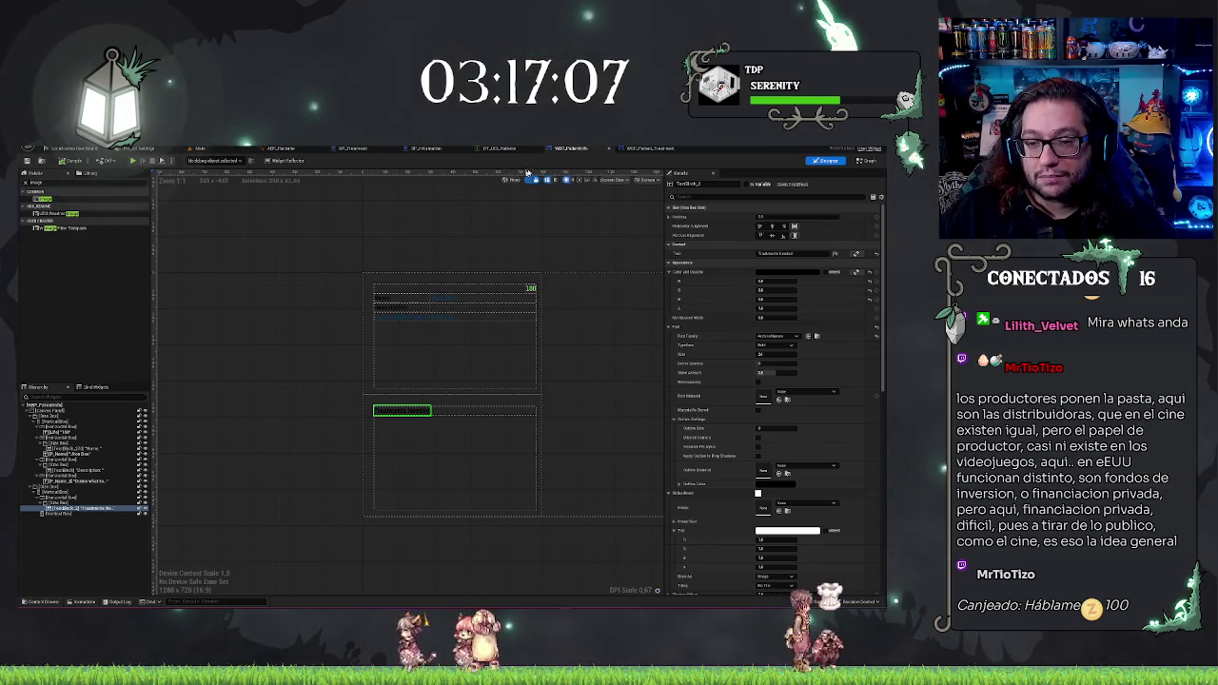
left_click(240, 150)
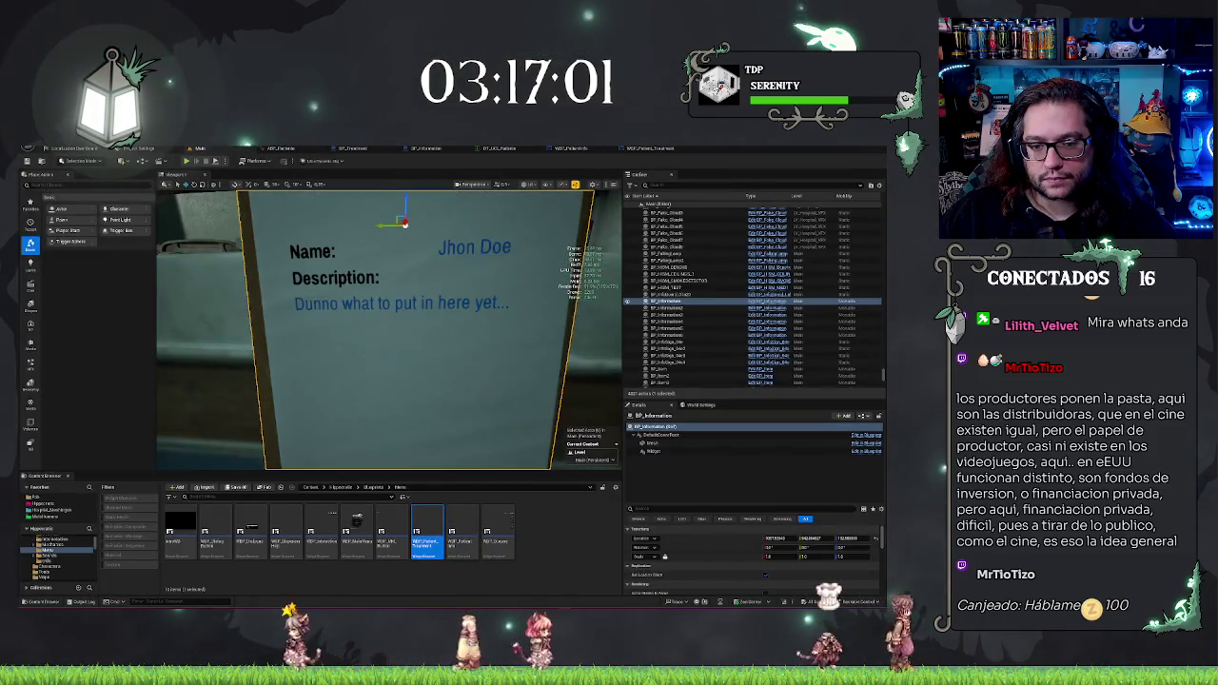
scroll(390, 329, "down", 5)
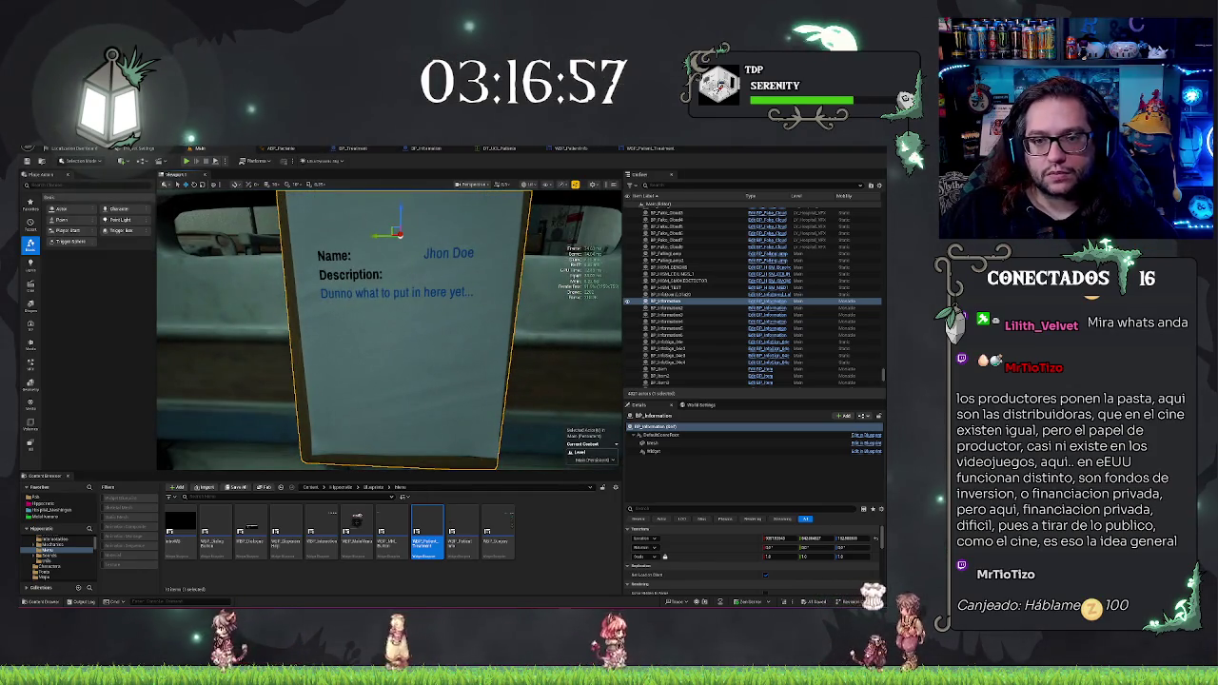
left_click(424, 149)
scroll(709, 414, "down", 10)
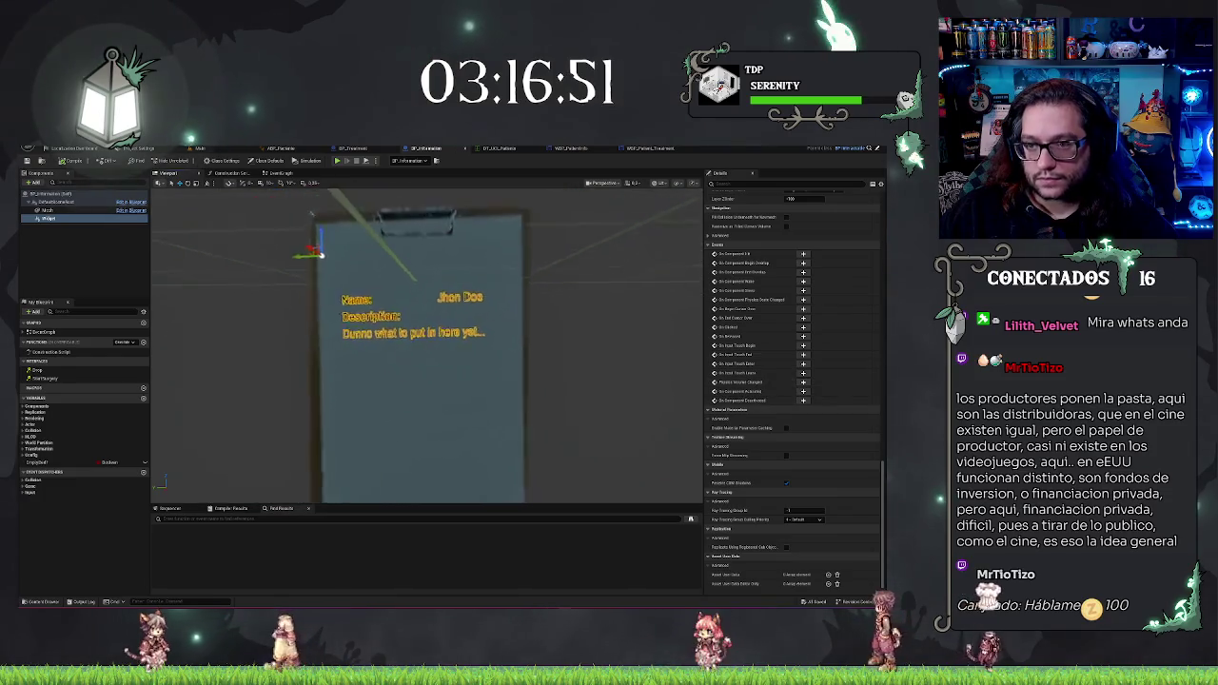
left_click(637, 149)
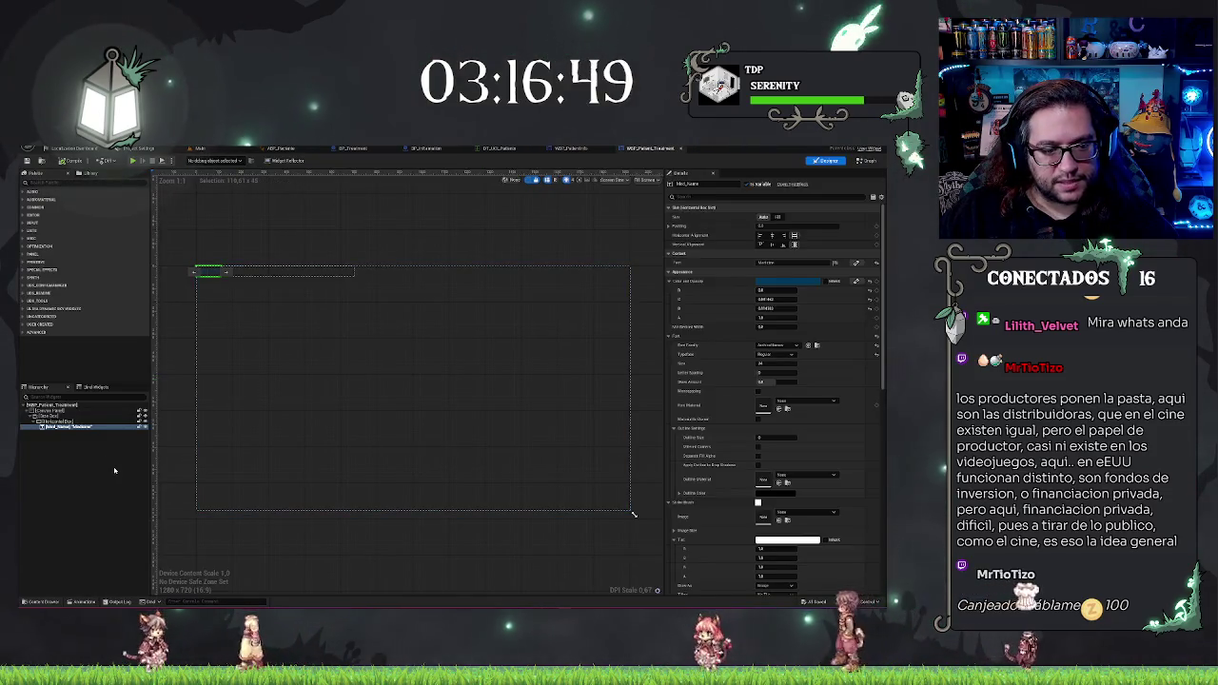
left_click(651, 285)
left_click(680, 148)
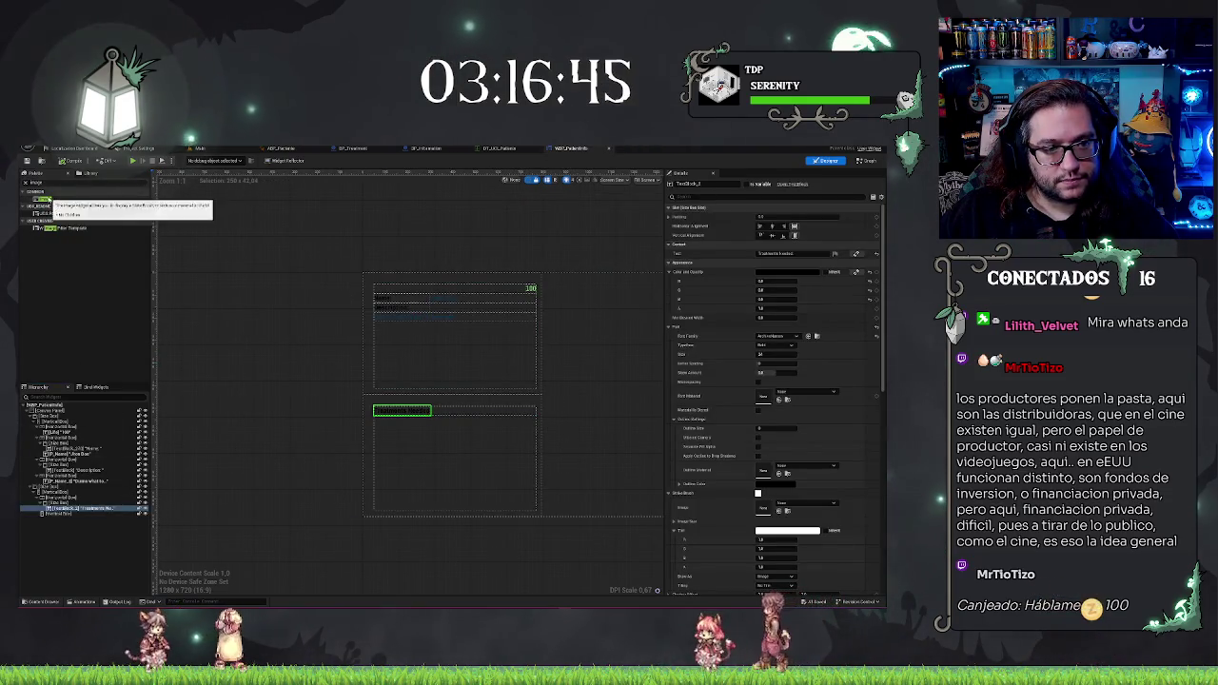
Step: Add an Image to the WBP_PatientInfo hierarchy and stretch it to about 786×1076
left_click_drag(38, 198, 78, 522)
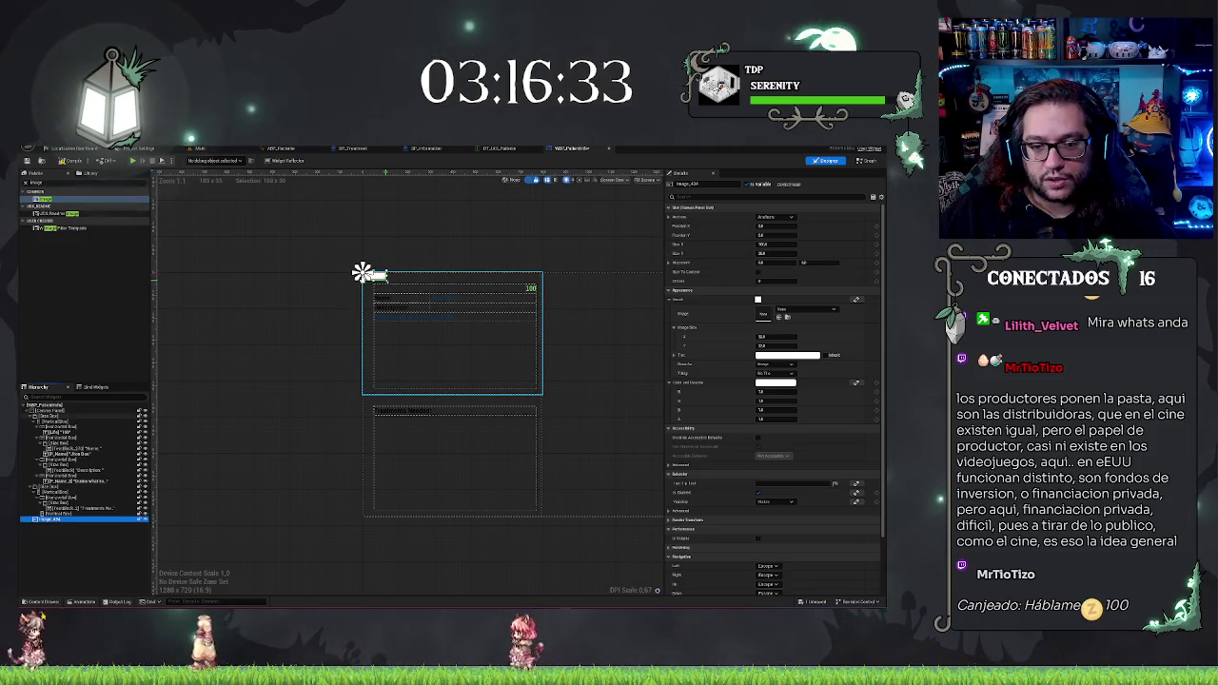
mouse_move(387, 278)
left_mouse_down()
mouse_move(508, 440)
mouse_move(540, 516)
left_mouse_up()
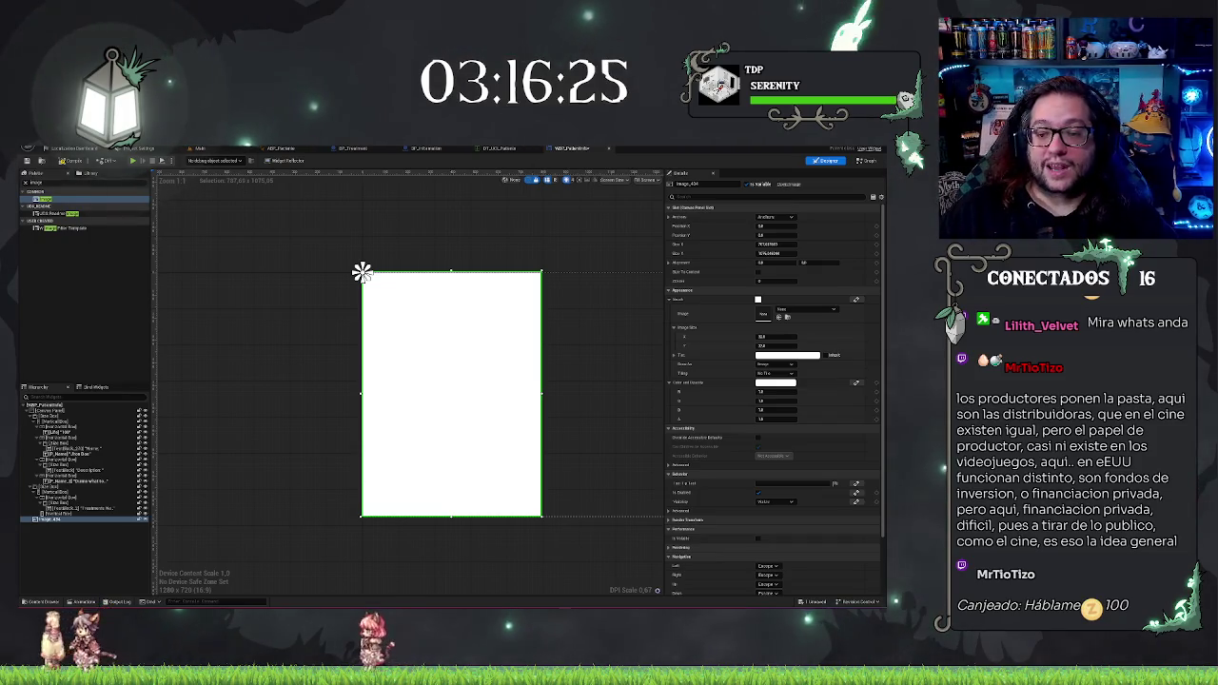
Step: Tint the temporary image pinkish red and view it on the clipboard in BP_Information
left_click(797, 359)
left_click(715, 407)
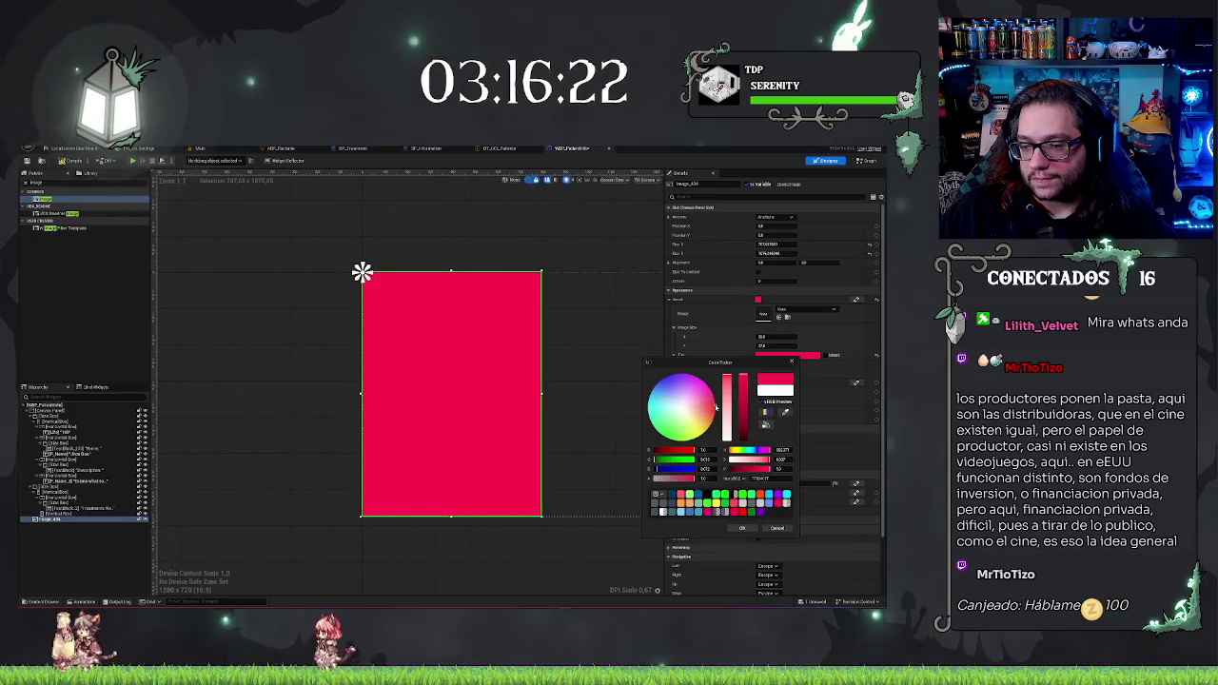
left_click(740, 527)
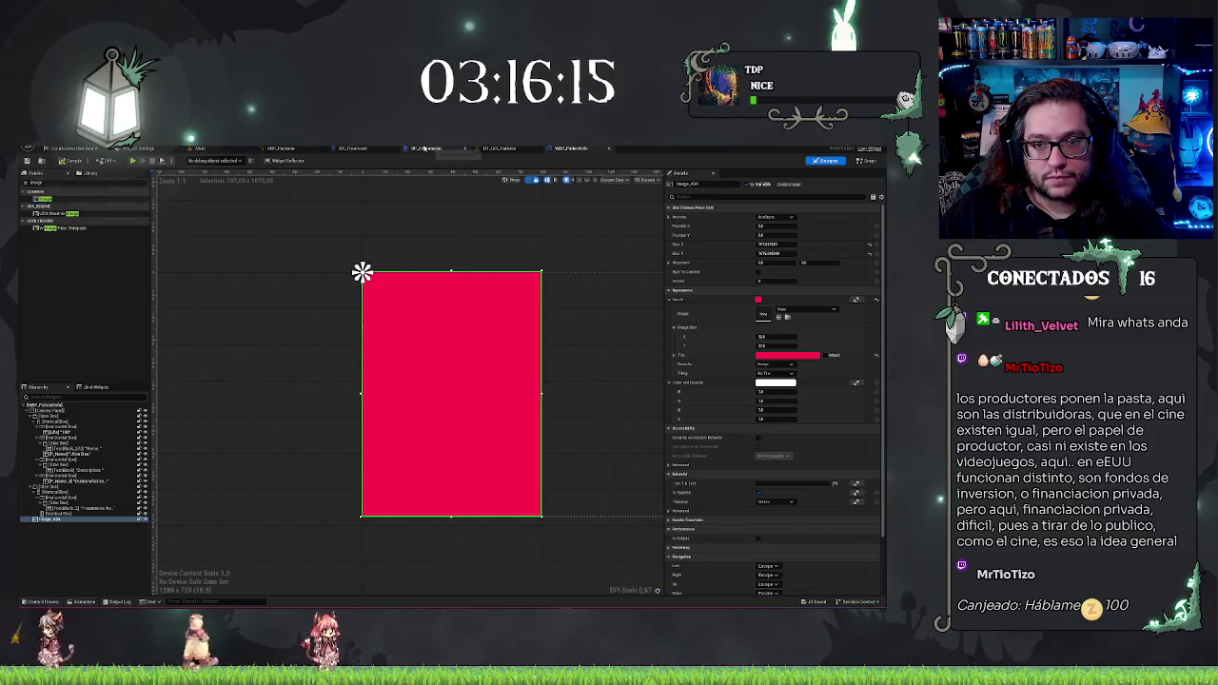
left_click(424, 148)
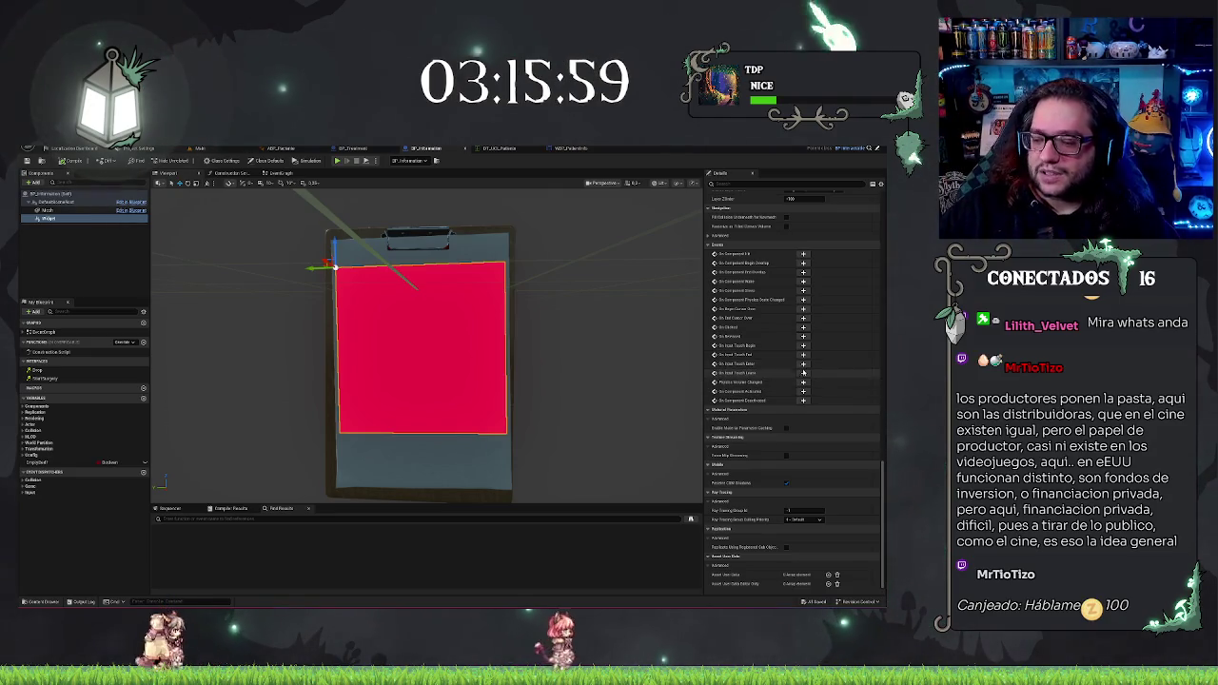
Step: Raise the Widget's second Draw Size value twice until the red panel covers more of the clipboard
scroll(779, 454, "up", 10)
scroll(778, 454, "down", 10)
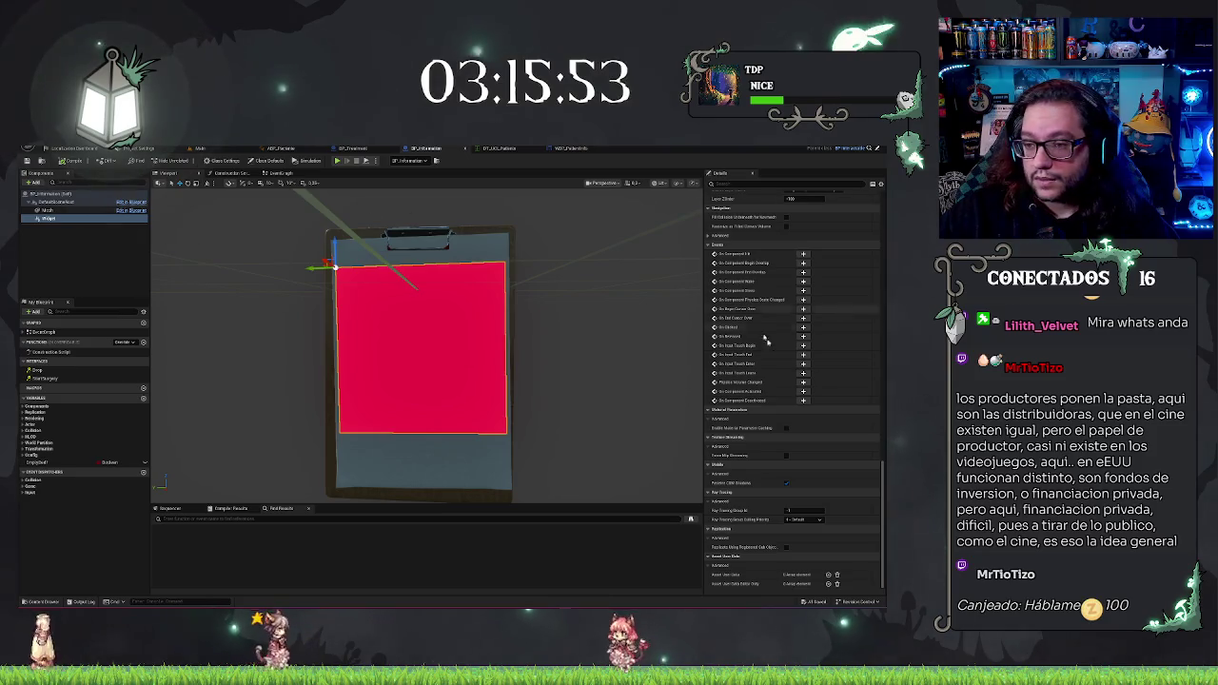
scroll(779, 353, "up", 1)
scroll(778, 352, "up", 8)
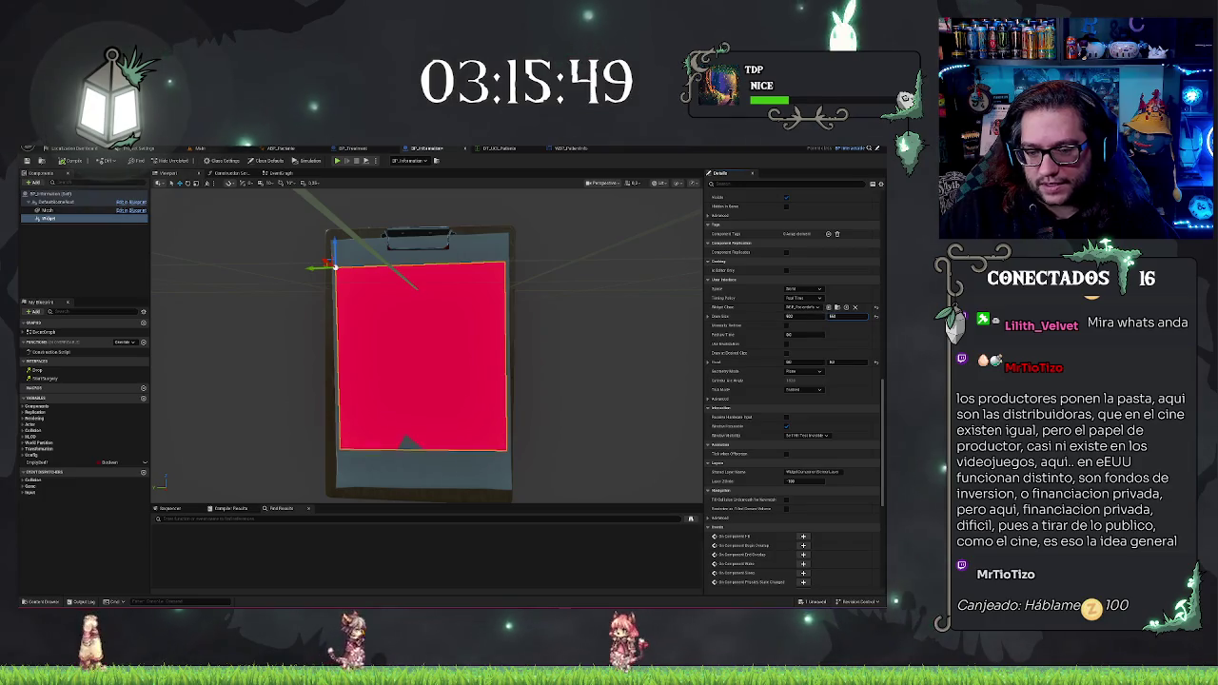
left_click_drag(832, 316, 879, 315)
scroll(795, 381, "up", 2)
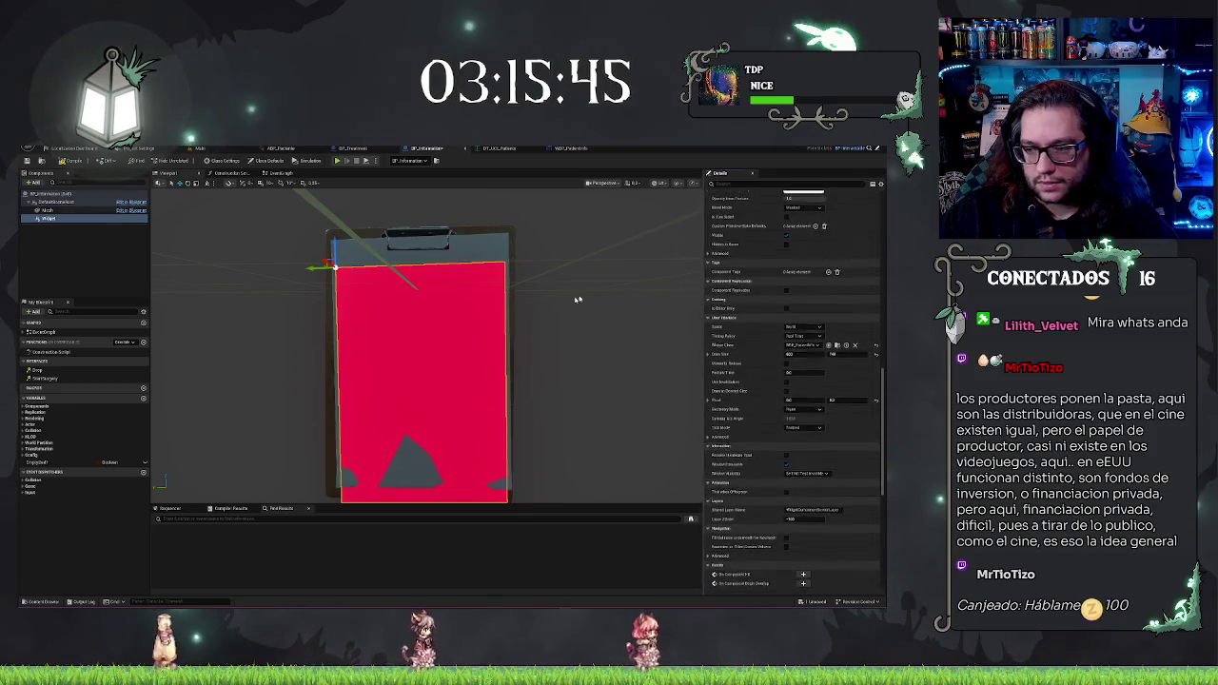
scroll(577, 299, "down", 2)
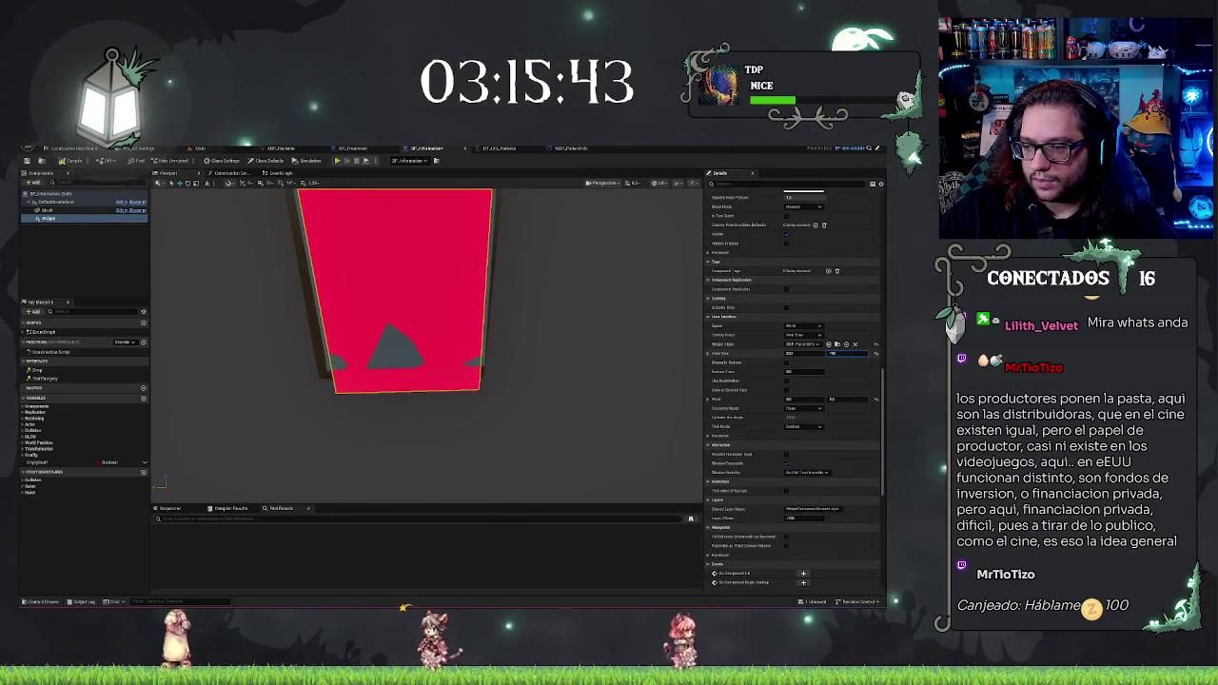
left_click_drag(832, 353, 861, 353)
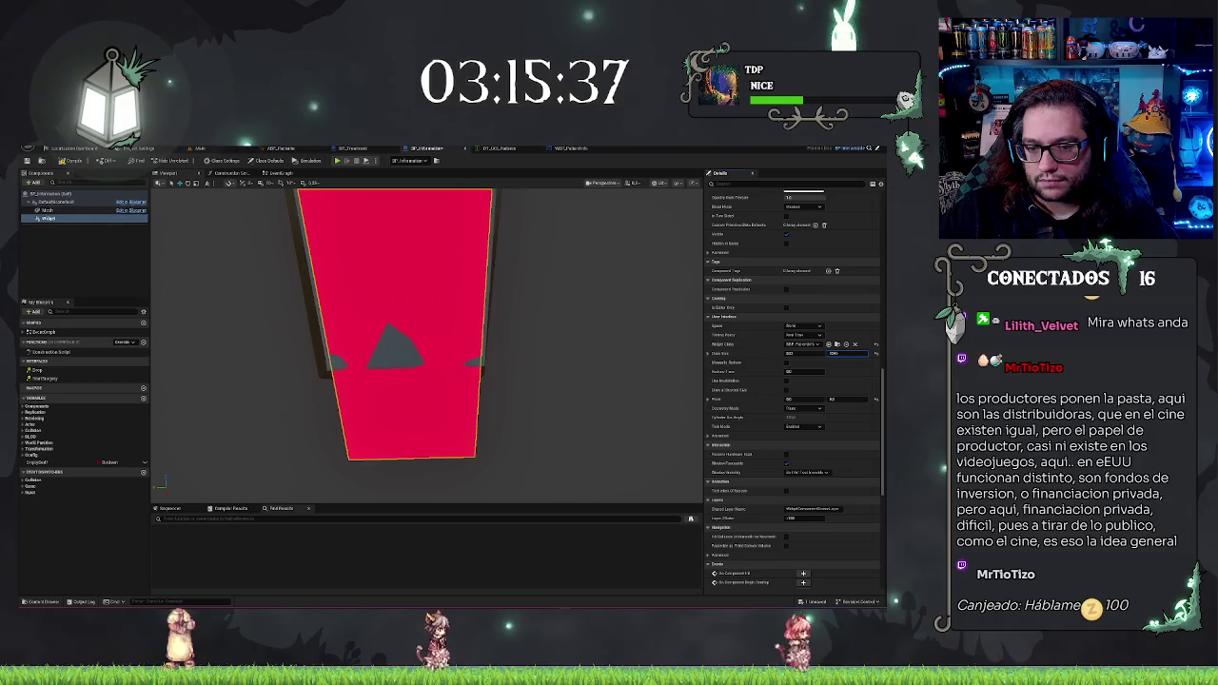
mouse_move(609, 245)
left_mouse_down()
mouse_move(590, 224)
mouse_move(608, 244)
left_mouse_up()
scroll(839, 280, "up", 5)
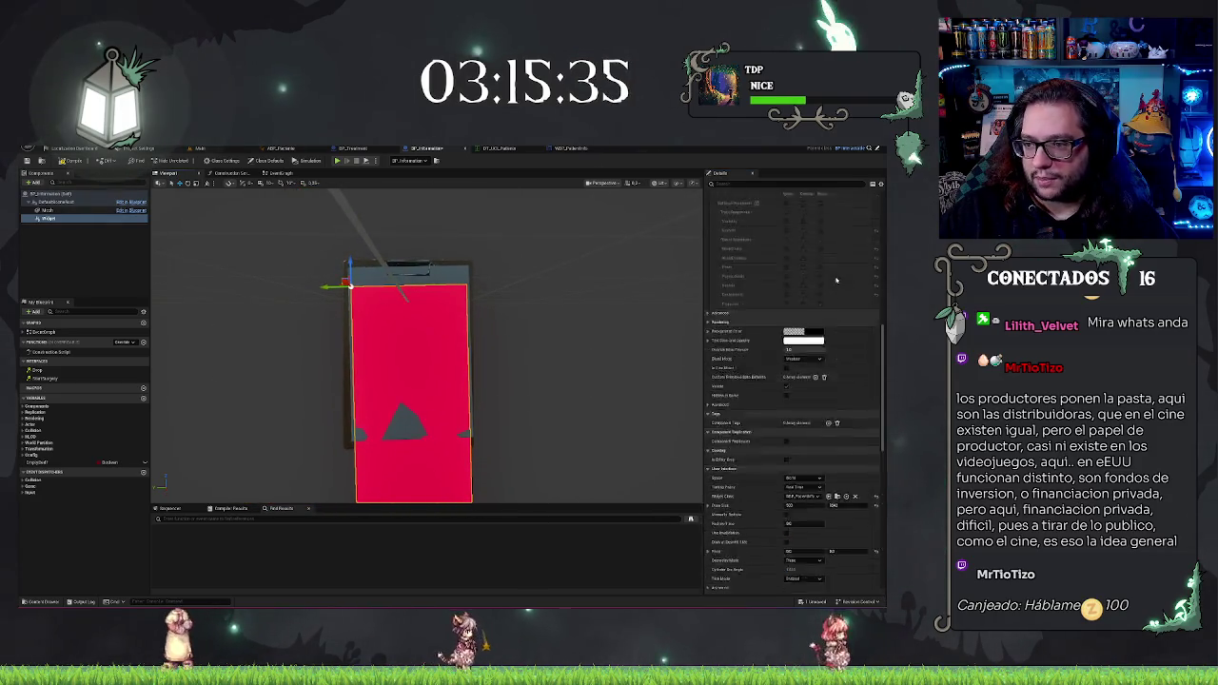
scroll(839, 280, "up", 4)
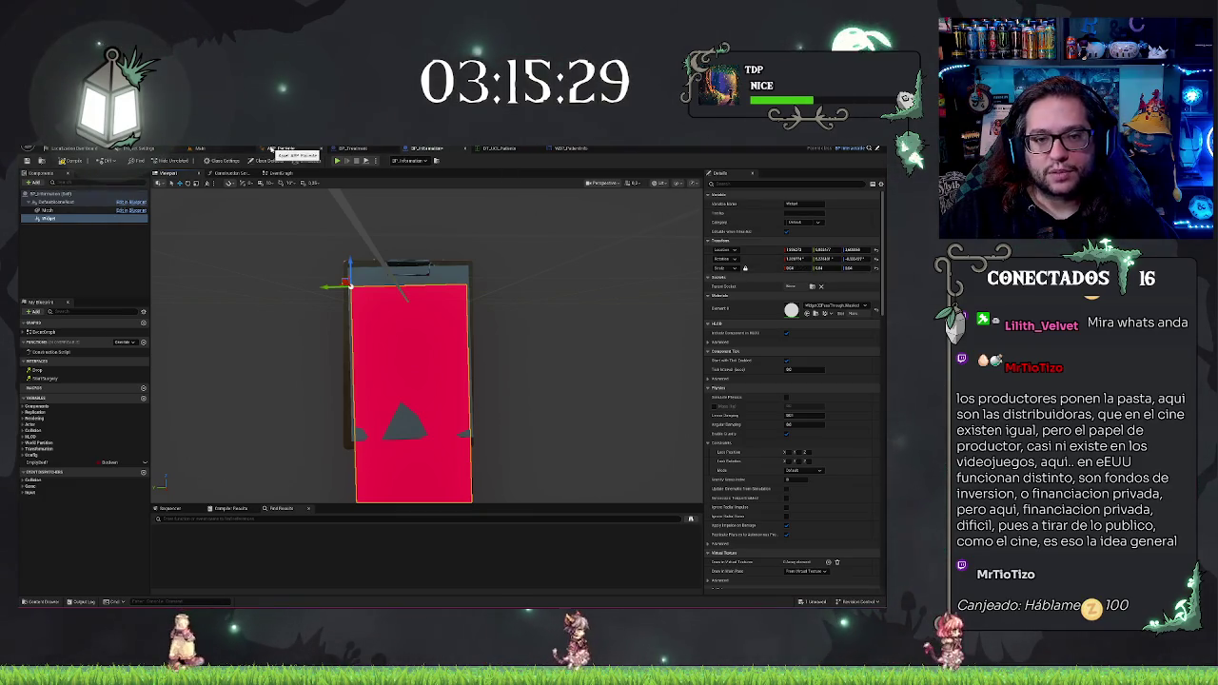
left_click(211, 149)
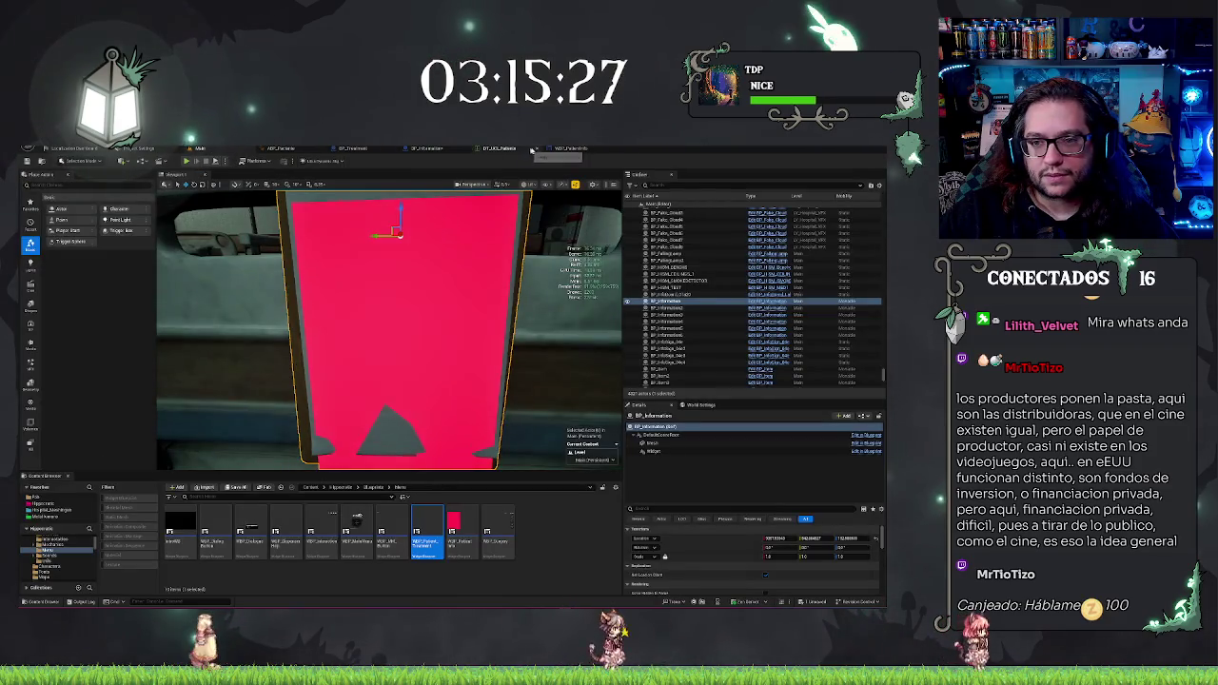
Step: Check the level and the DT_UOL data table, then come back to the patient info widget
left_click(557, 149)
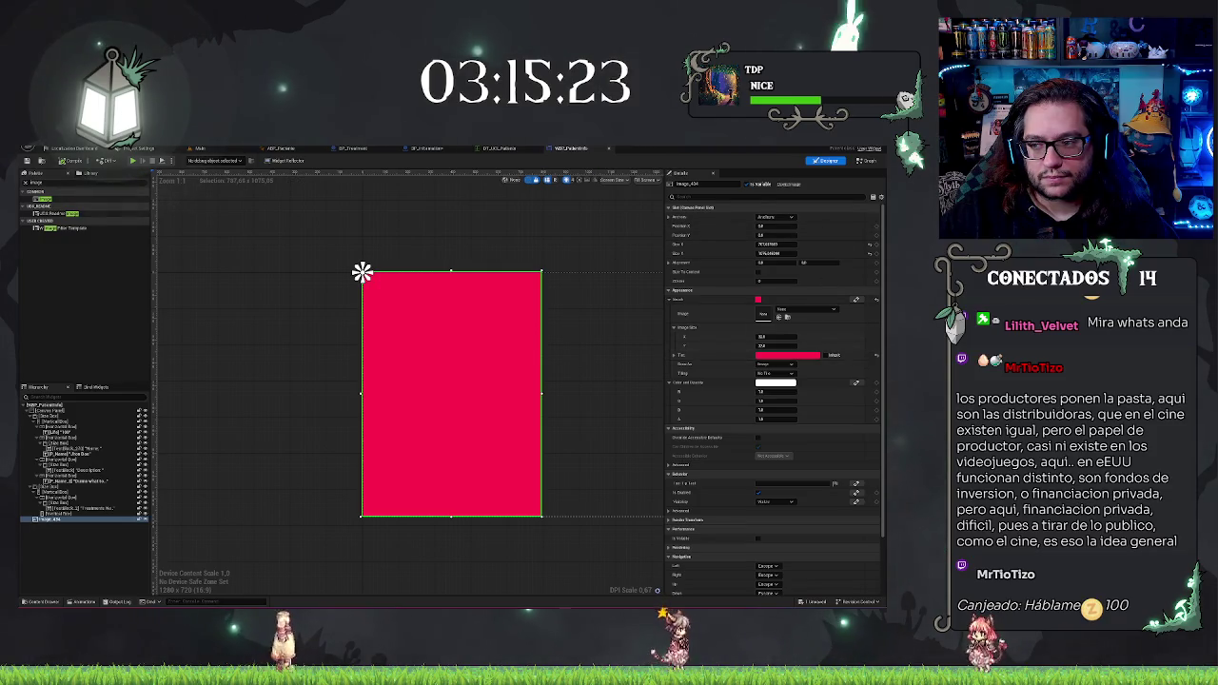
scroll(878, 219, "down", 3)
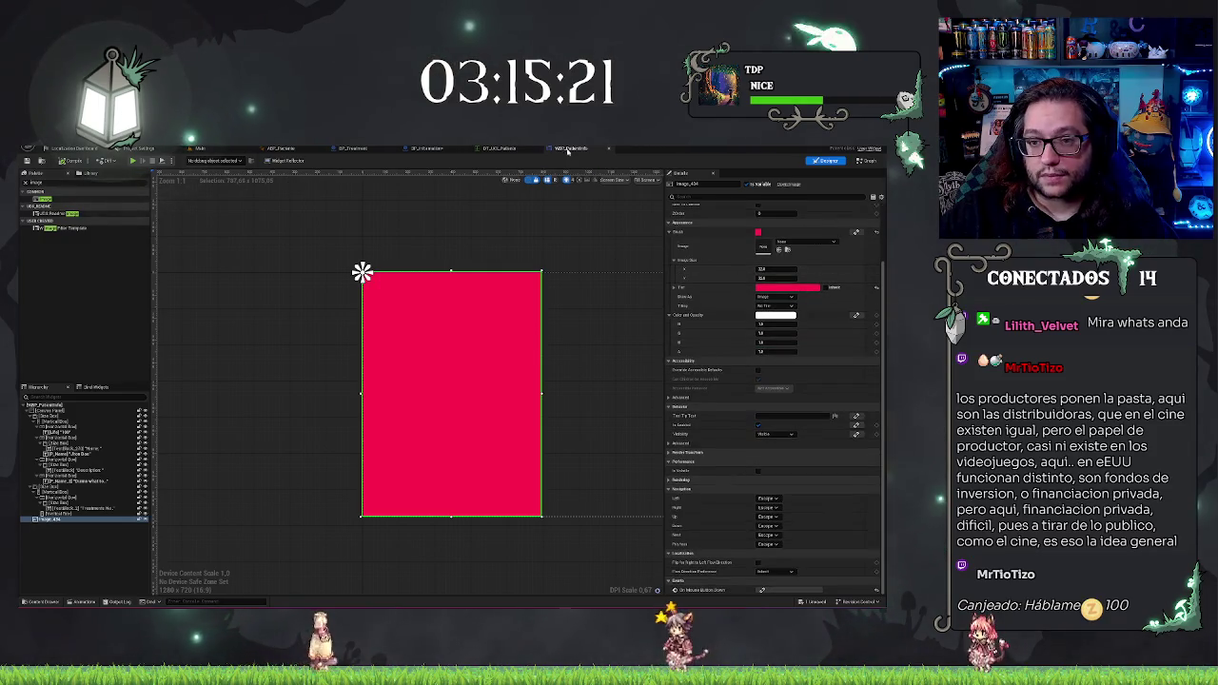
left_click(513, 147)
left_click(567, 150)
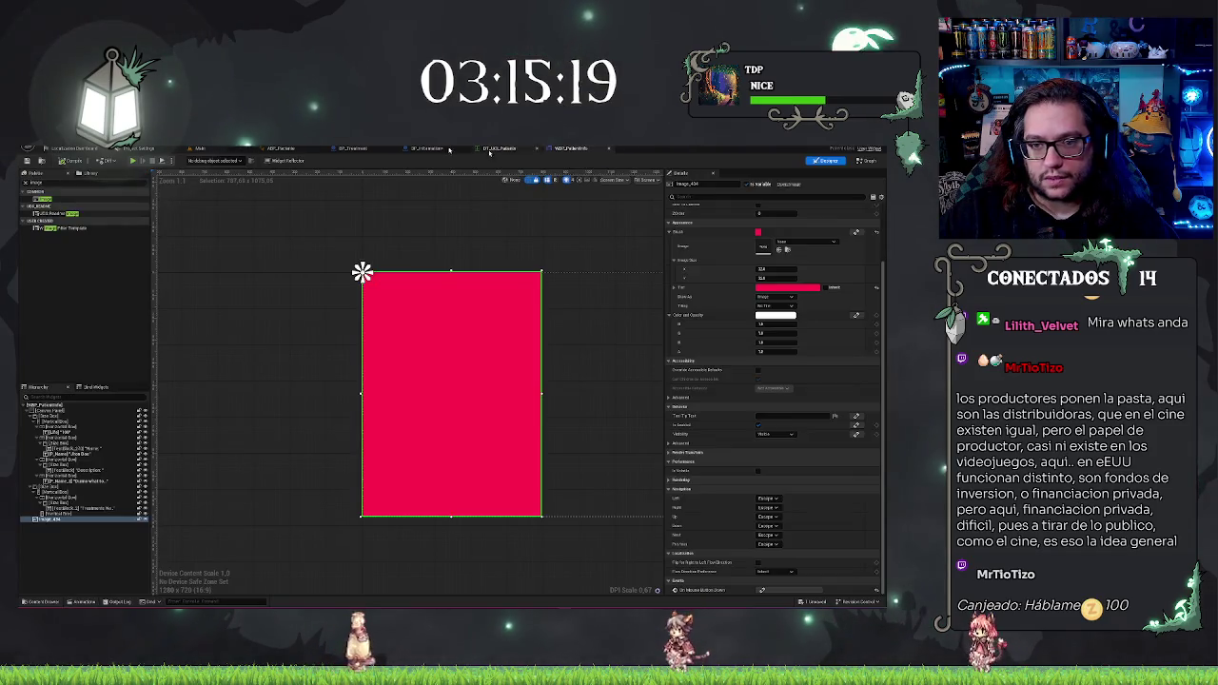
Step: In BP_Information, inspect the red panel and reduce the widget's Draw Size Y to about 1620
left_click(427, 148)
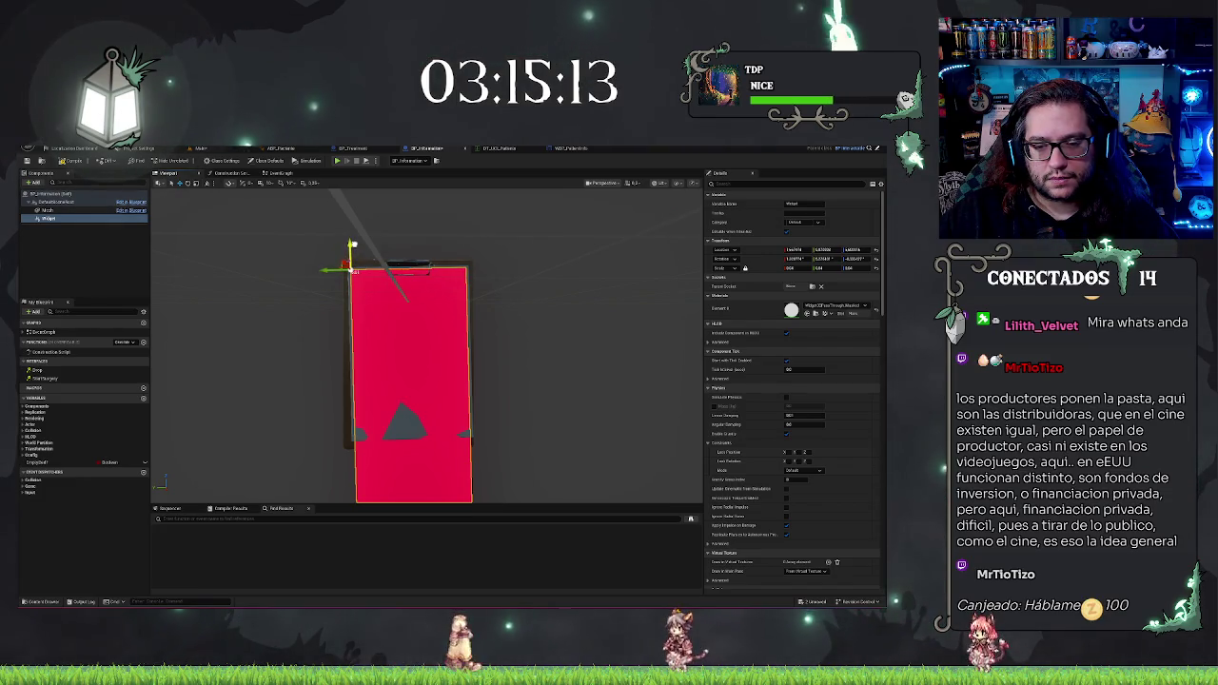
scroll(354, 249, "down", 5)
scroll(355, 256, "up", 5)
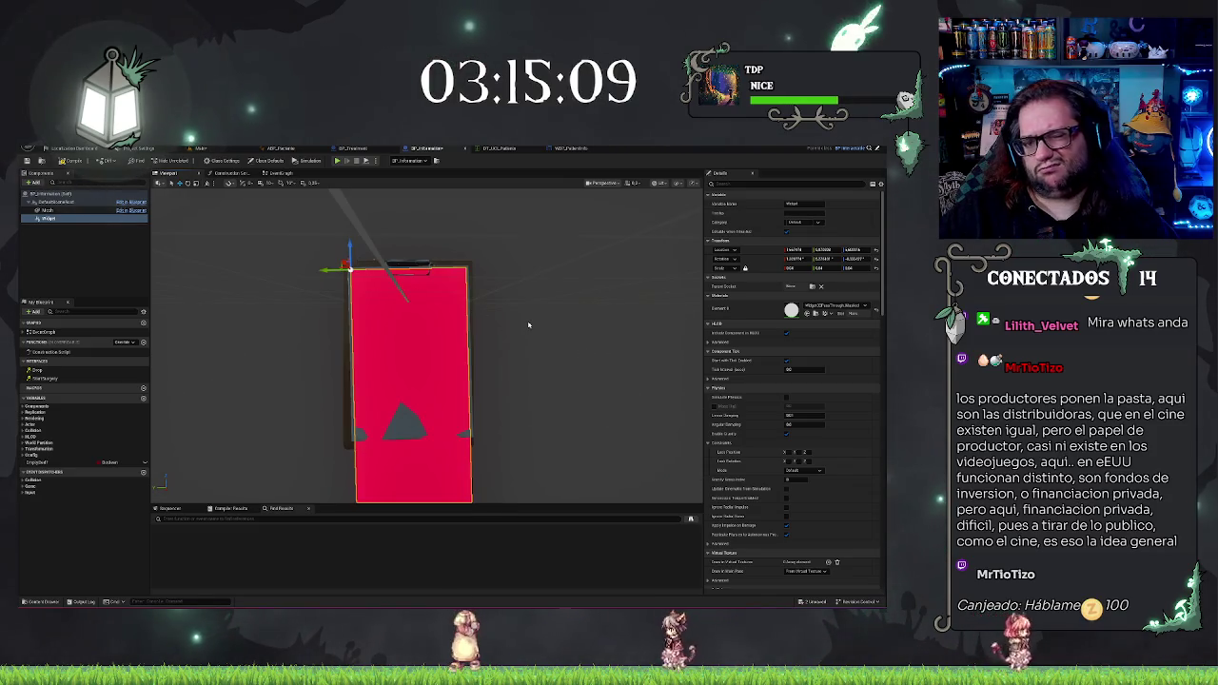
mouse_move(530, 324)
left_mouse_down()
mouse_move(530, 304)
mouse_move(530, 342)
mouse_move(505, 380)
left_mouse_up()
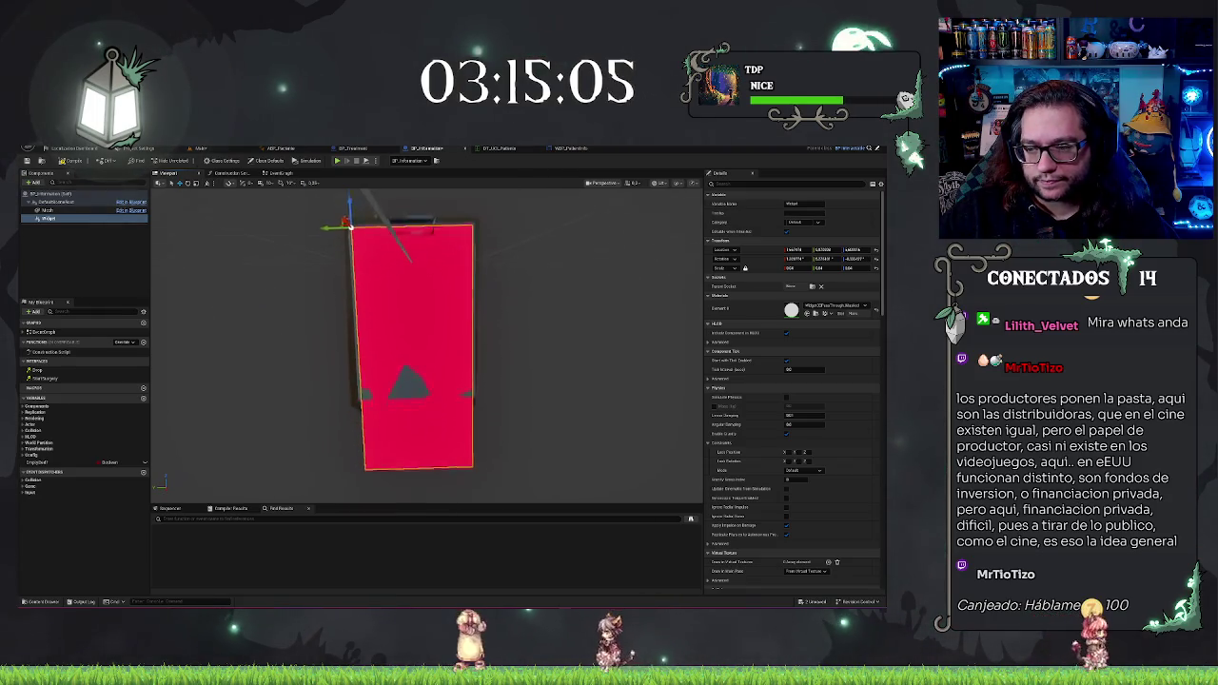
scroll(761, 366, "down", 10)
scroll(761, 366, "up", 8)
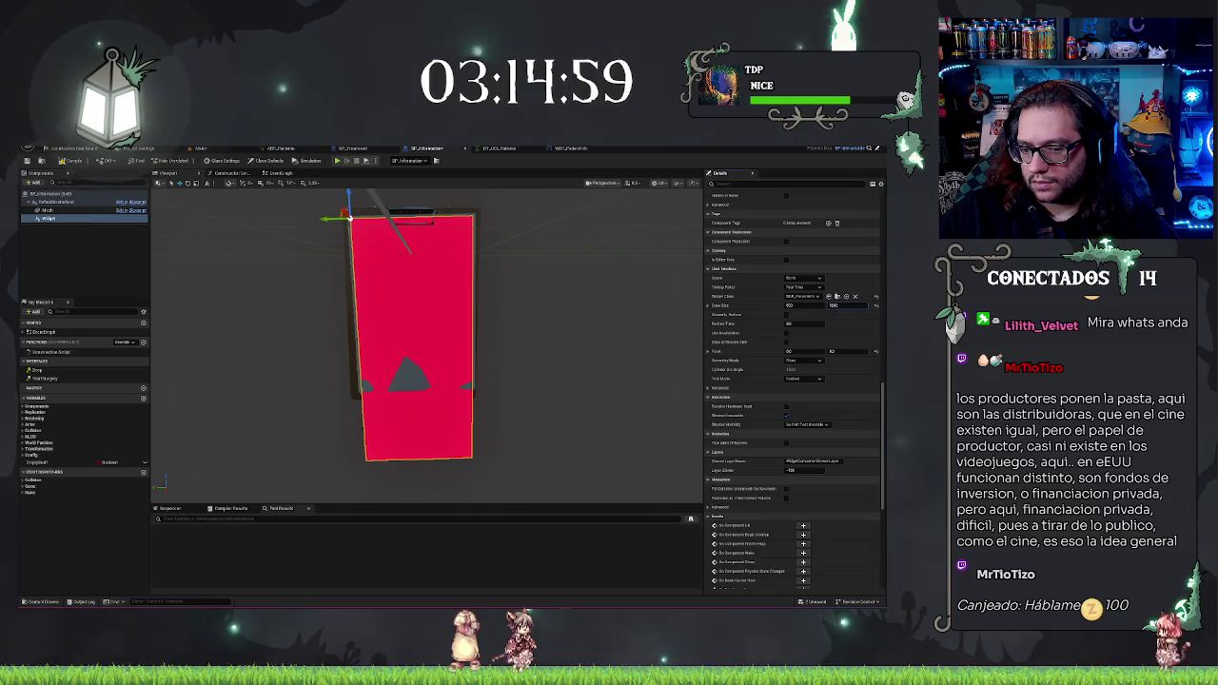
left_click_drag(833, 305, 833, 306)
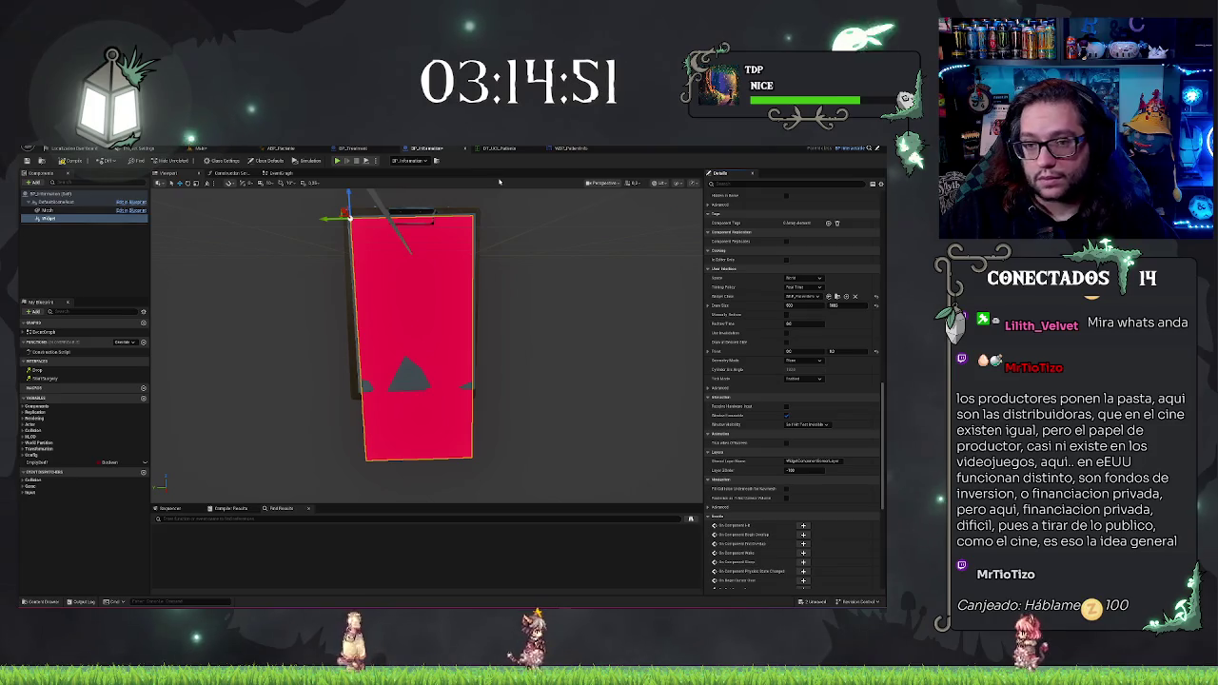
left_click(561, 150)
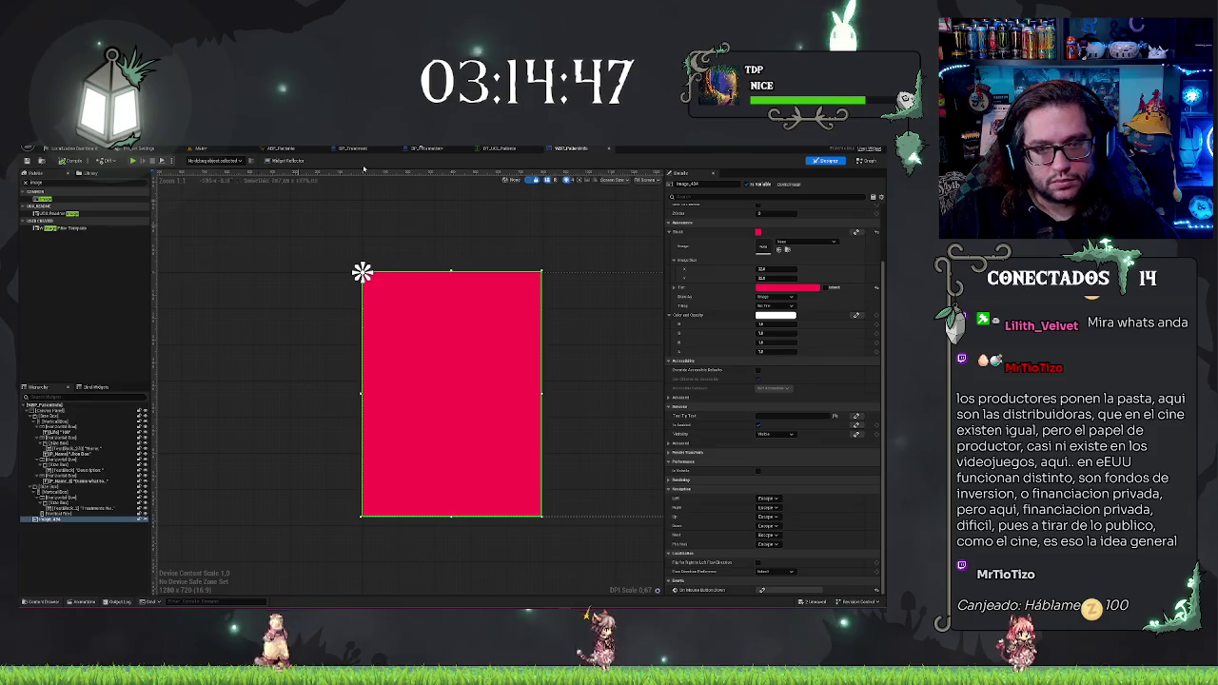
Step: Enter 100 in the BP_Information widget's Draw Size field and confirm it
left_click(427, 148)
left_click(833, 304)
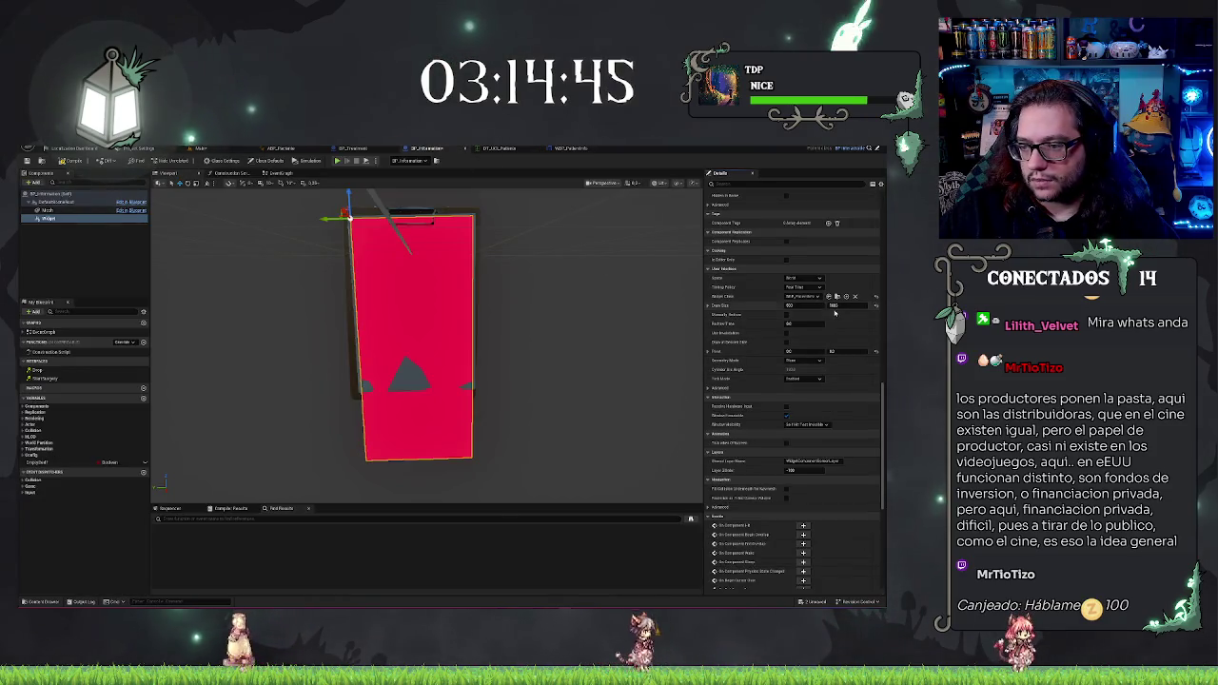
type("100")
key("Tab")
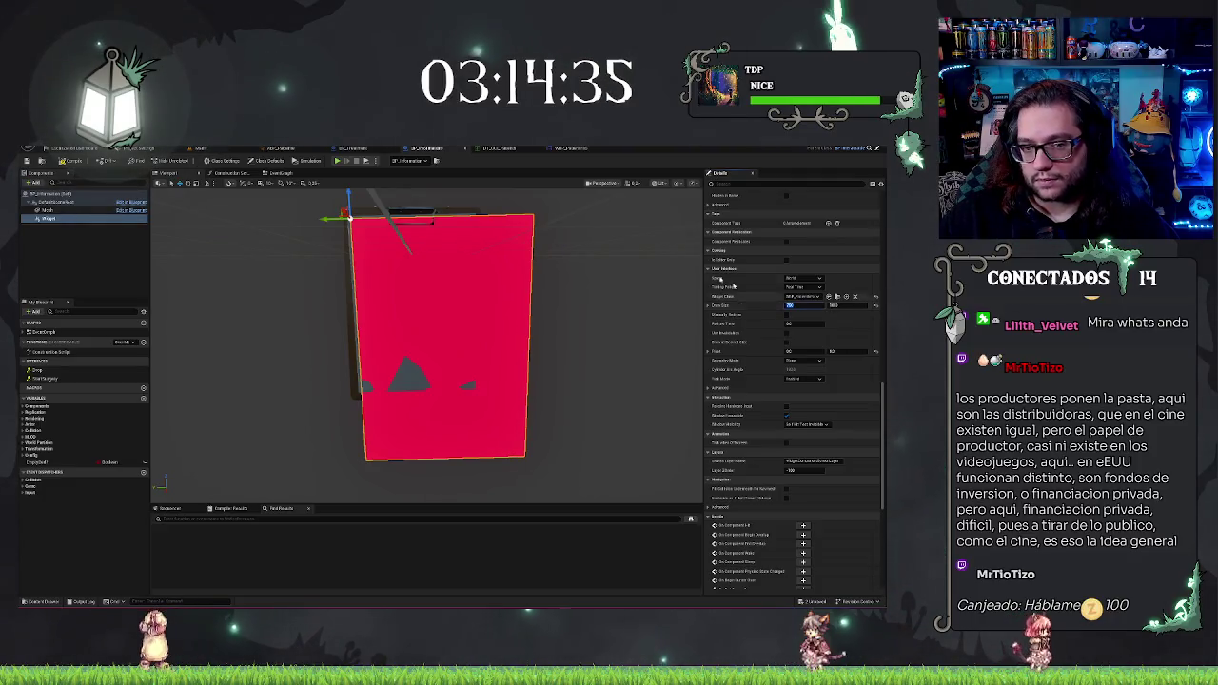
key("Return")
Step: Scale the widget to about 0.63 so the red panel fits the paper, then save all
scroll(426, 361, "down", 3)
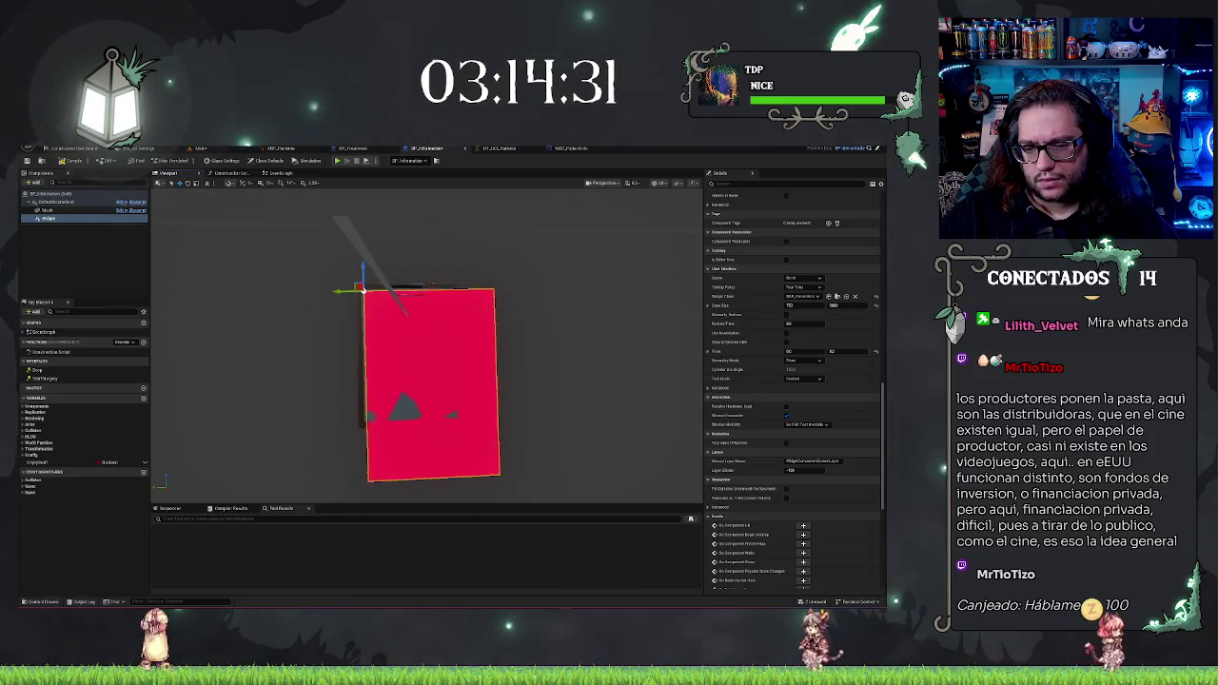
scroll(759, 315, "down", 5)
scroll(759, 315, "up", 5)
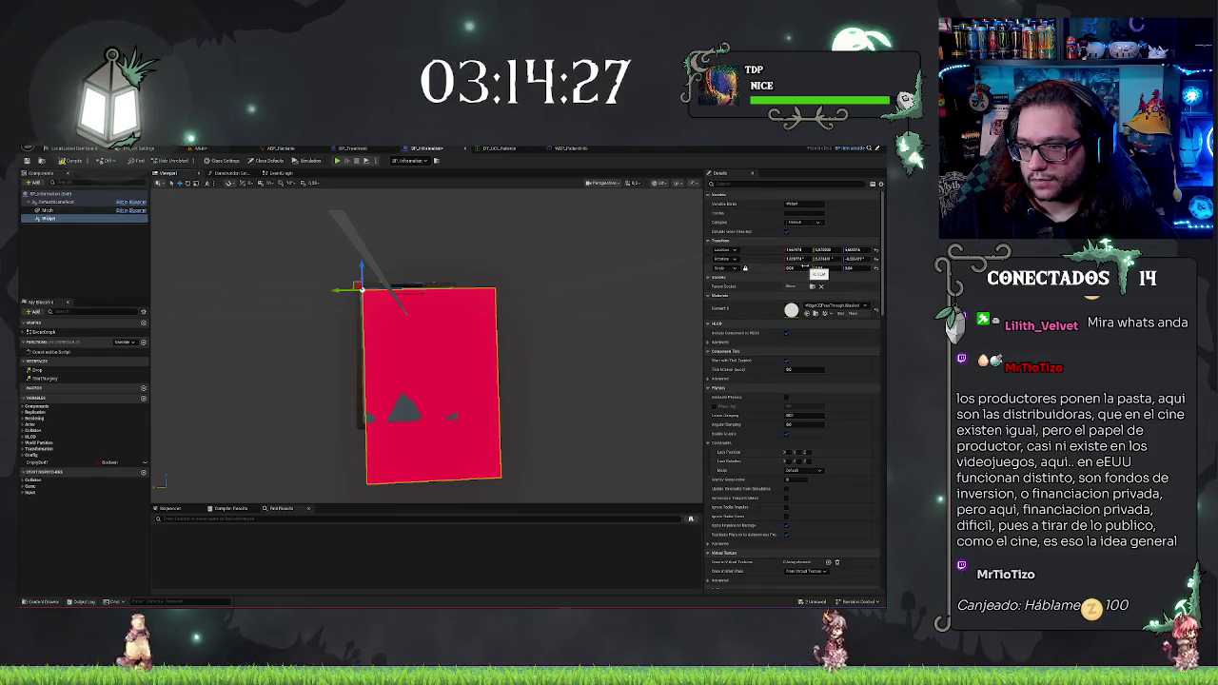
left_click_drag(789, 267, 755, 268)
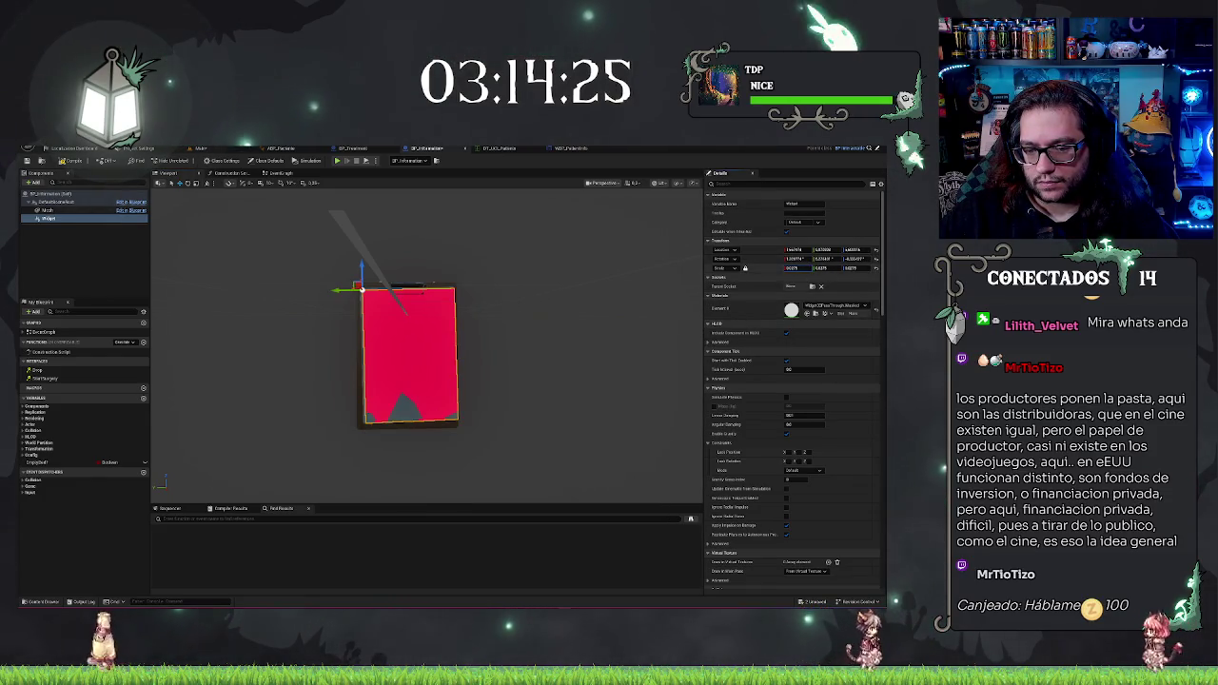
left_click_drag(631, 283, 628, 287)
key("ctrl+shift+s")
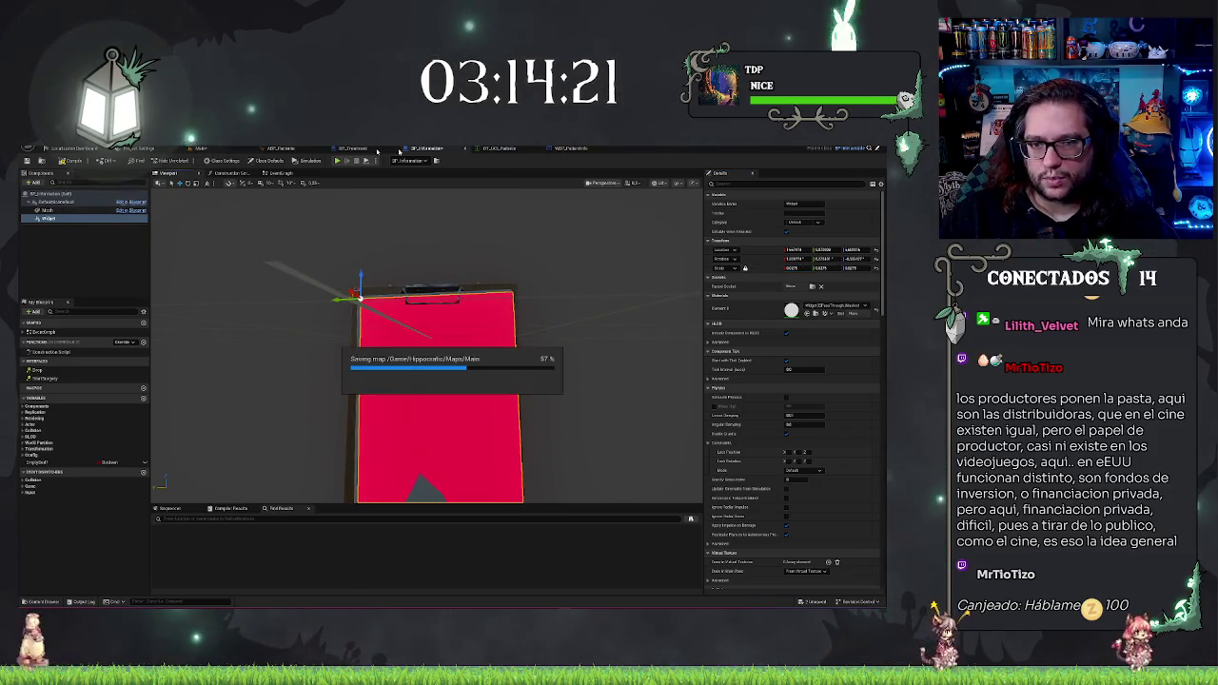
Step: Delete the temporary red Image from WBP_PatientInfo and zoom in on the remaining text layout
left_click(571, 149)
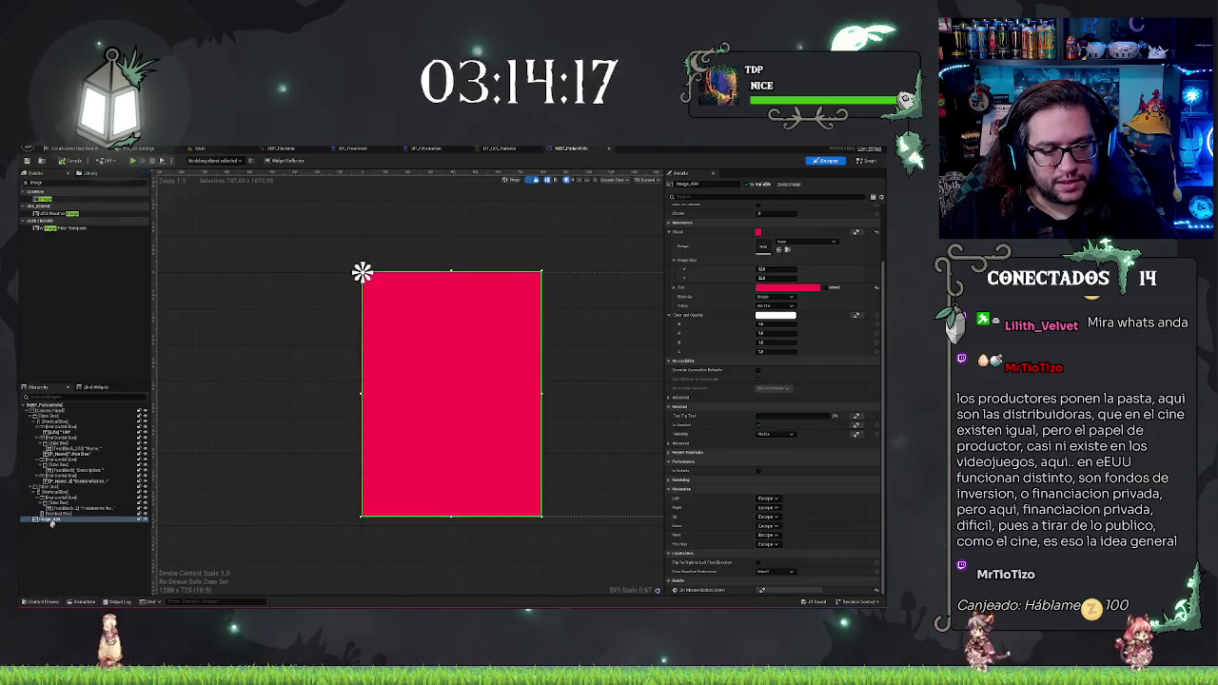
key("Delete")
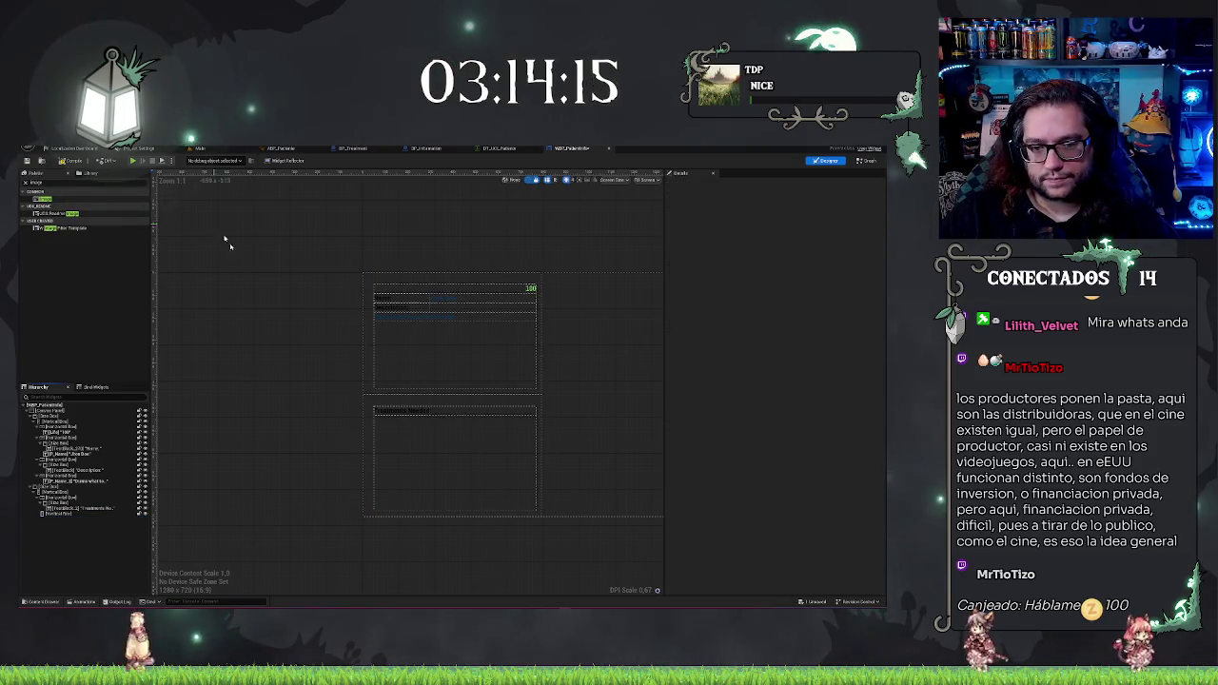
scroll(353, 307, "up", 3)
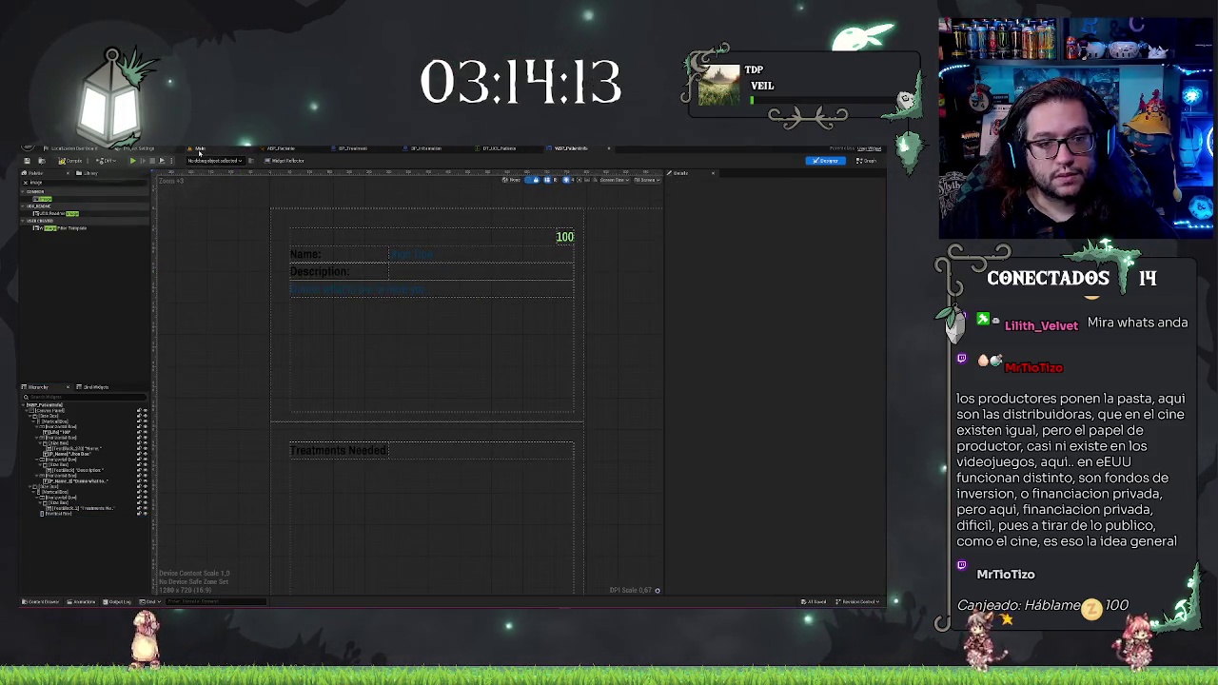